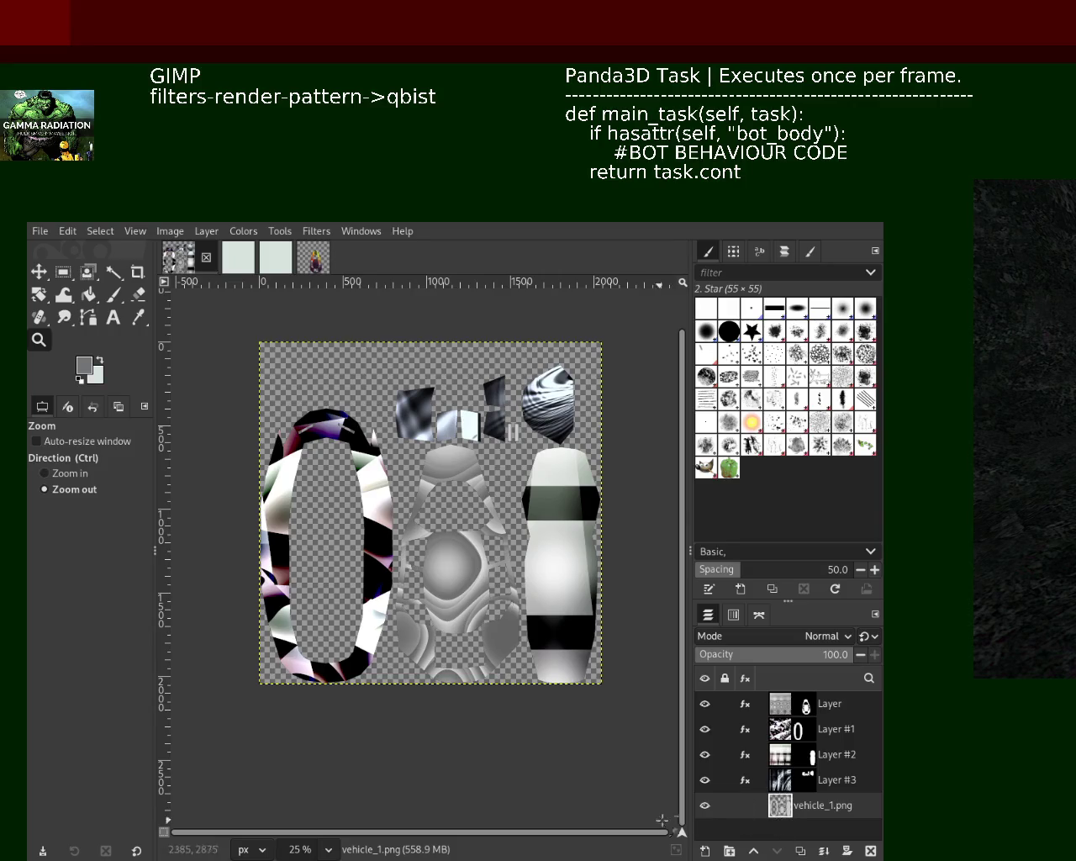
Hide the vehicle_1.png layer and repeat the Qbist filter on Layer #3 for bolder contrast
{"action": "left_click", "coordinate": [704, 805]}
{"action": "left_click", "coordinate": [791, 789]}
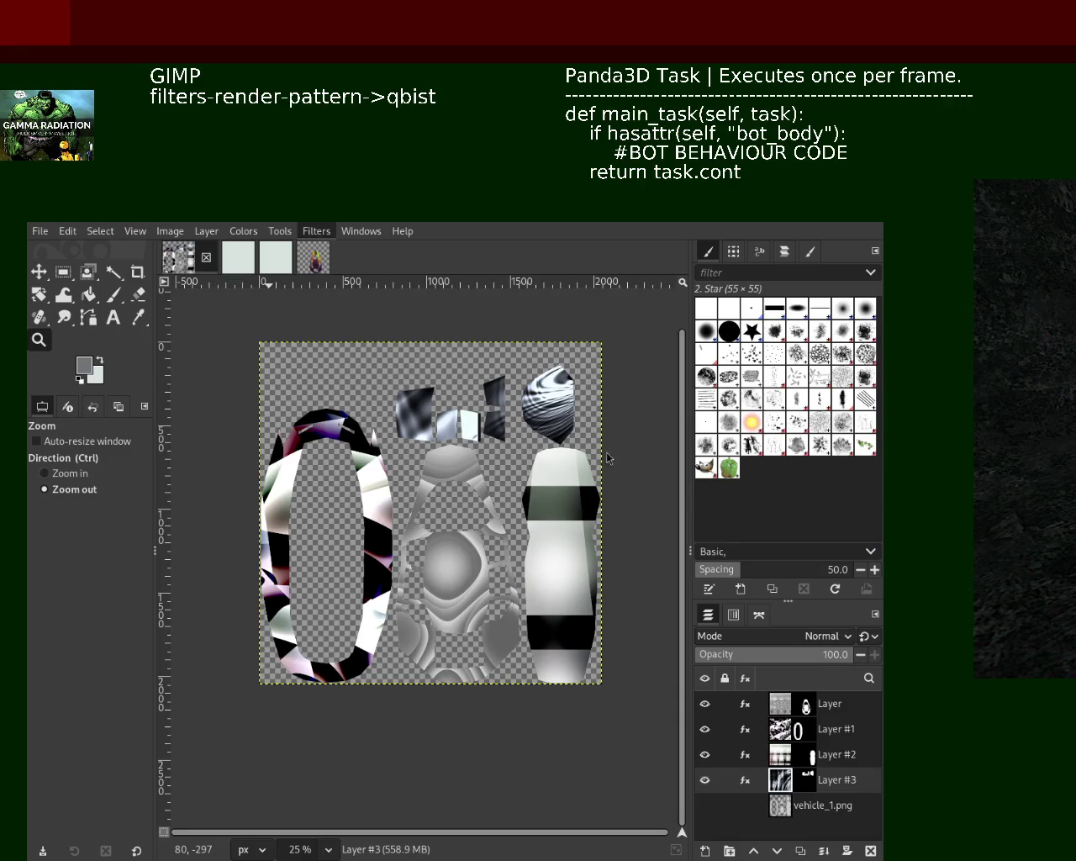
{"action": "key", "text": "ctrl+f"}
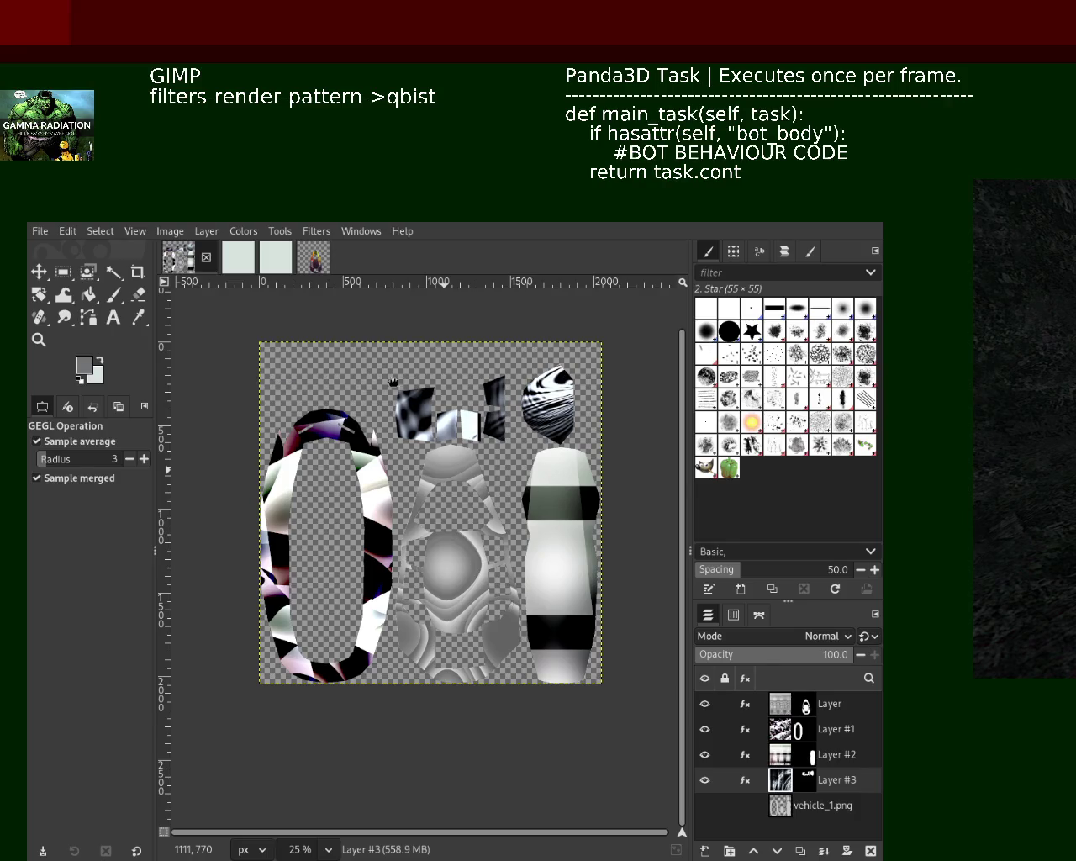
{"action": "key", "text": "z"}
{"action": "left_click", "coordinate": [576, 412]}
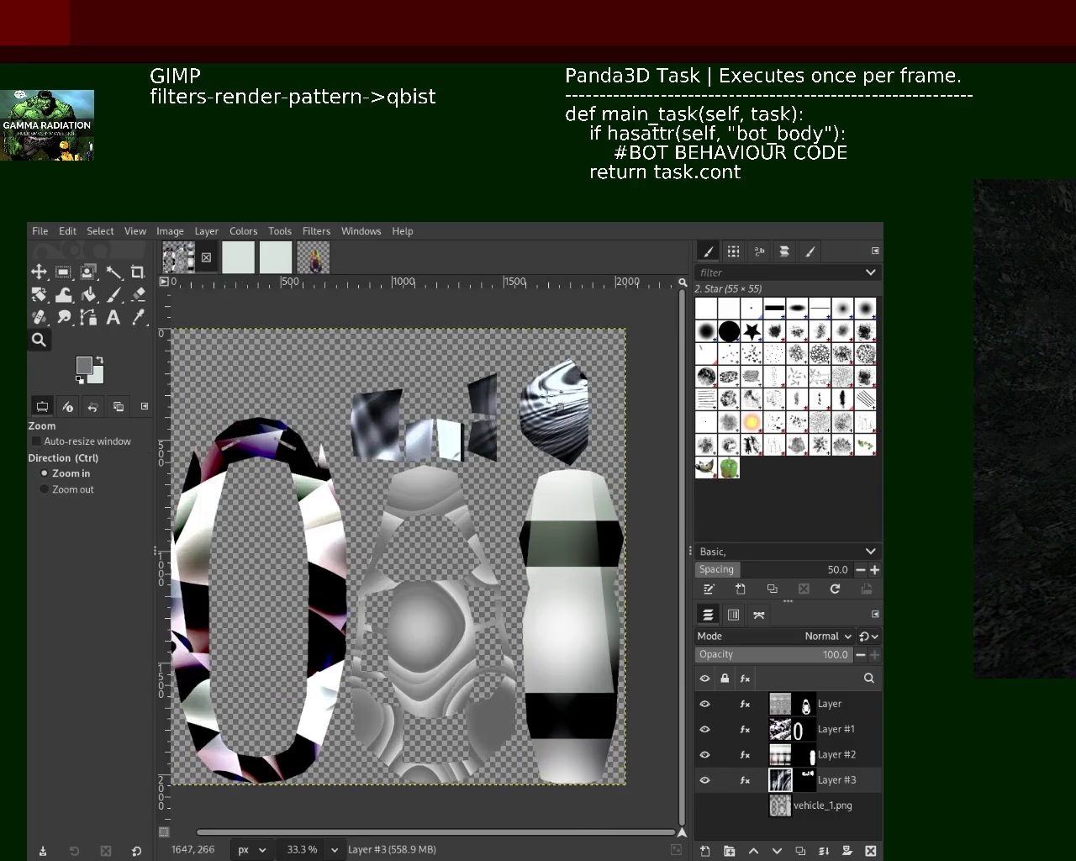
Zoom to 150% on the top-right piece and re-run Qbist for black-and-white zebra stripes
{"action": "left_click", "coordinate": [576, 412]}
{"action": "left_click", "coordinate": [576, 412]}
{"action": "left_click", "coordinate": [576, 412]}
{"action": "left_click", "coordinate": [576, 412]}
{"action": "key", "text": "ctrl"}
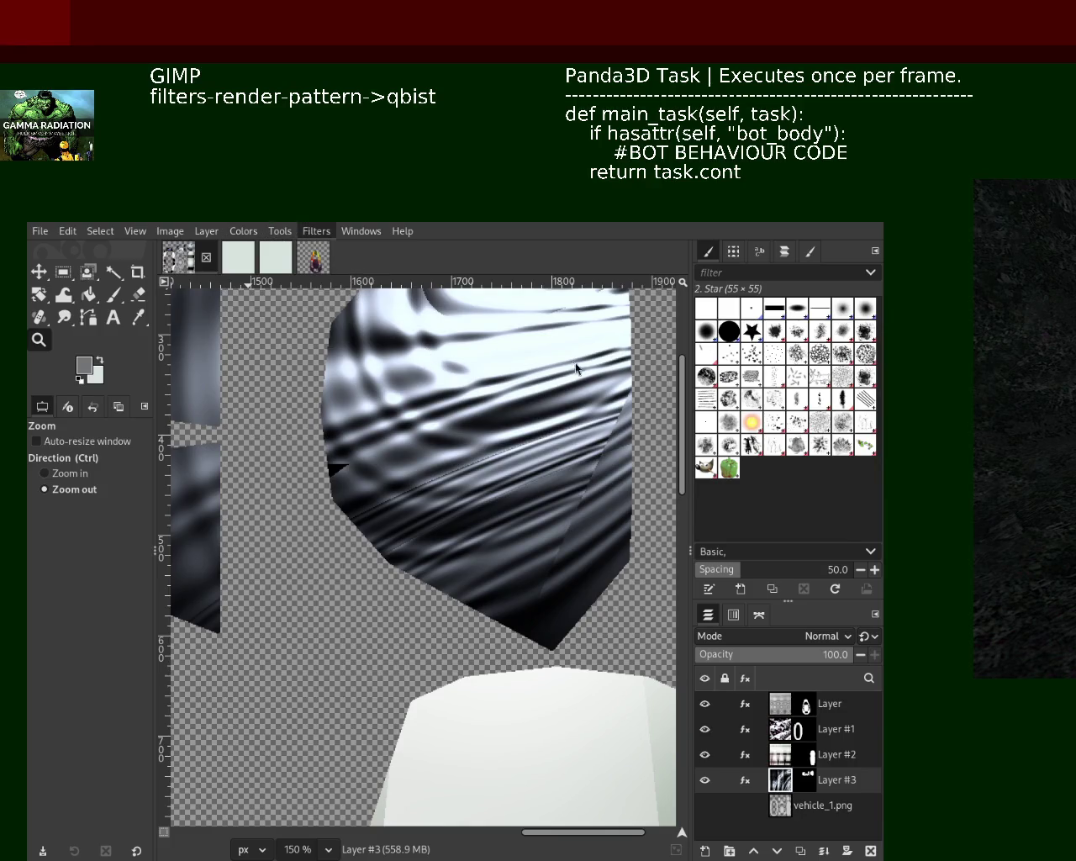
{"action": "key", "text": "ctrl+f"}
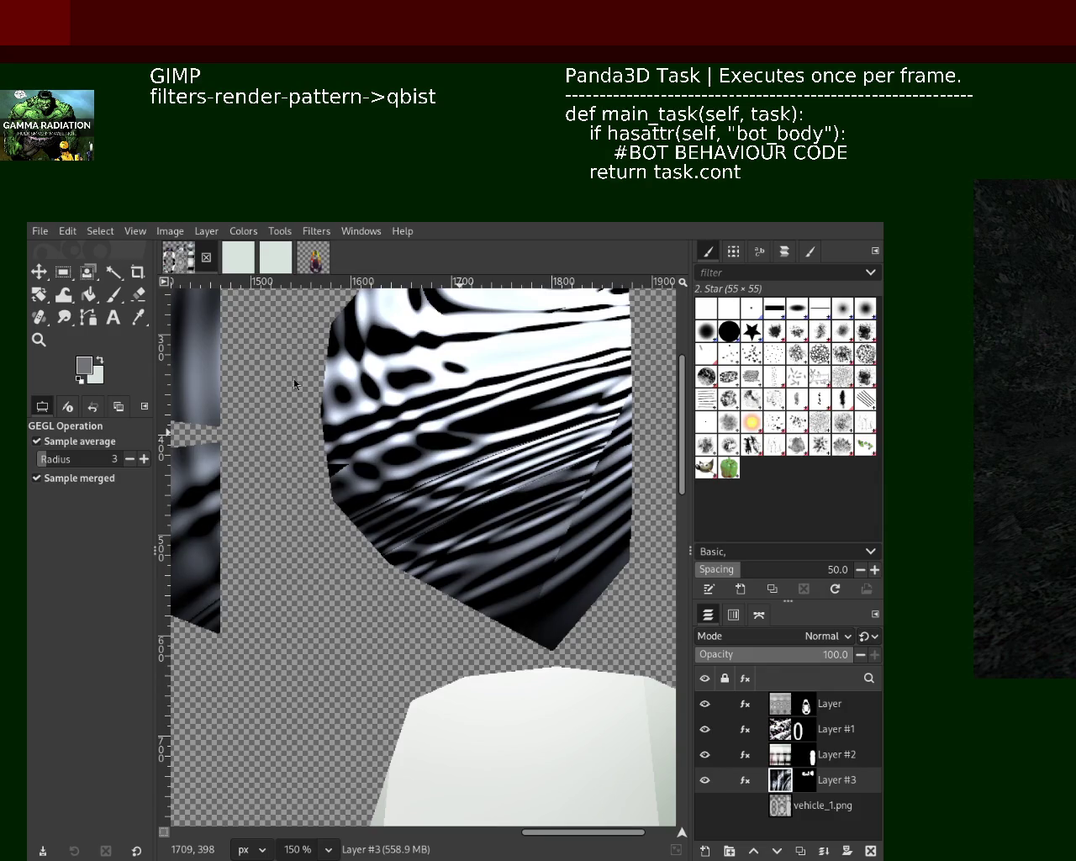
Zoom back out to 33.3% to view the whole texture
{"action": "key", "text": "z"}
{"action": "left_click", "coordinate": [370, 525]}
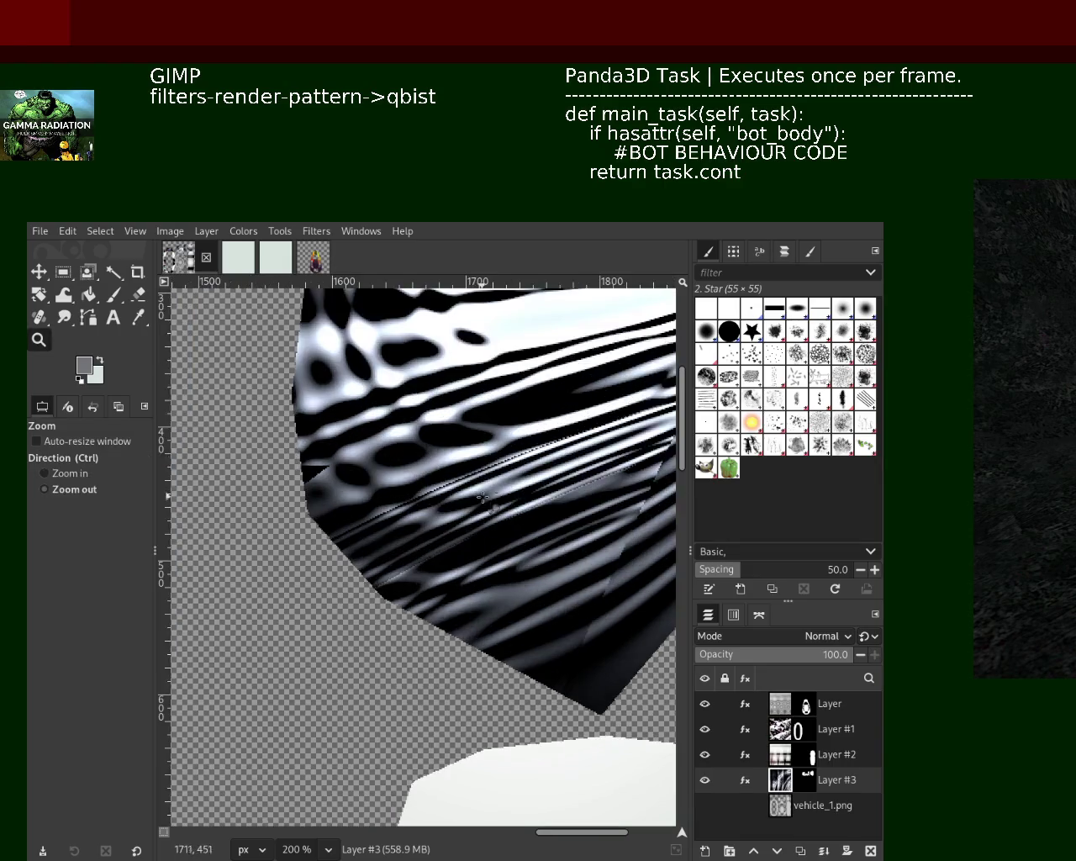
{"action": "scroll", "coordinate": [382, 529], "scroll_direction": "down", "scroll_amount": 3}
{"action": "scroll", "coordinate": [382, 530], "scroll_direction": "down", "scroll_amount": 2}
{"action": "scroll", "coordinate": [376, 528], "scroll_direction": "up", "scroll_amount": 1}
{"action": "scroll", "coordinate": [471, 564], "scroll_direction": "down", "scroll_amount": 1}
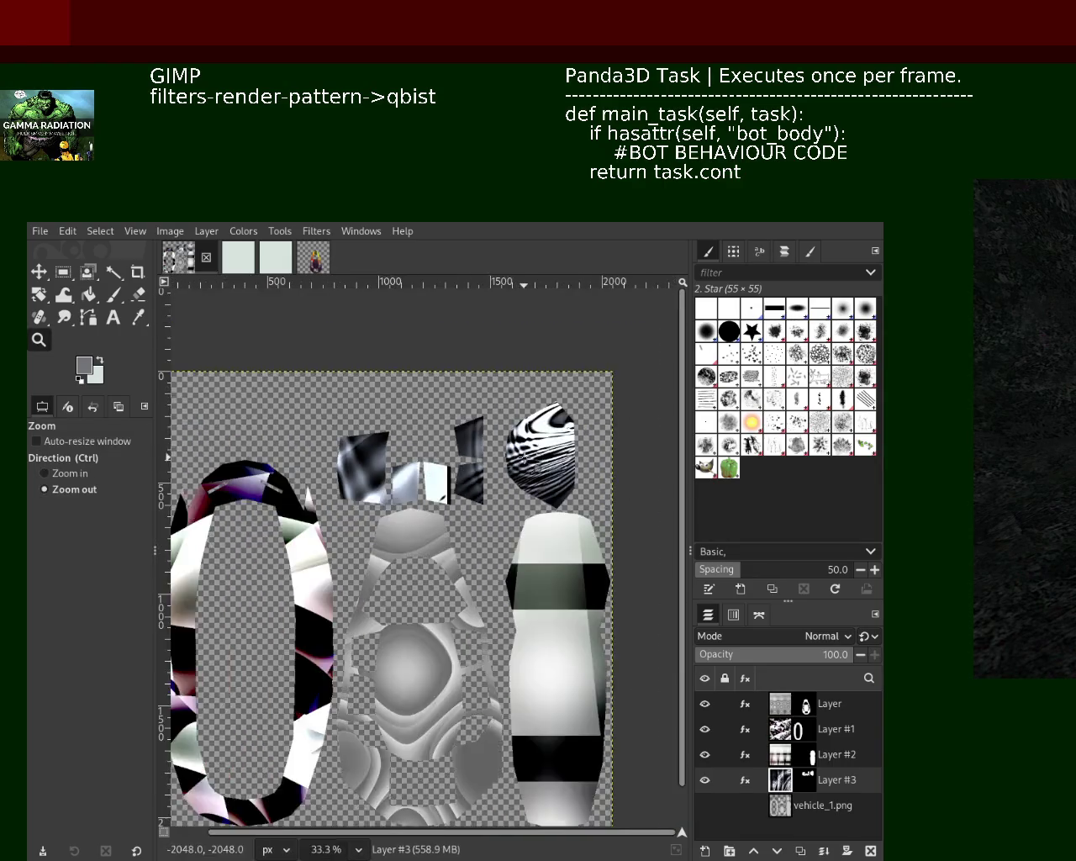
{"action": "scroll", "coordinate": [546, 588], "scroll_direction": "down", "scroll_amount": 1}
{"action": "scroll", "coordinate": [587, 602], "scroll_direction": "up", "scroll_amount": 1}
{"action": "mouse_move", "coordinate": [781, 786]}
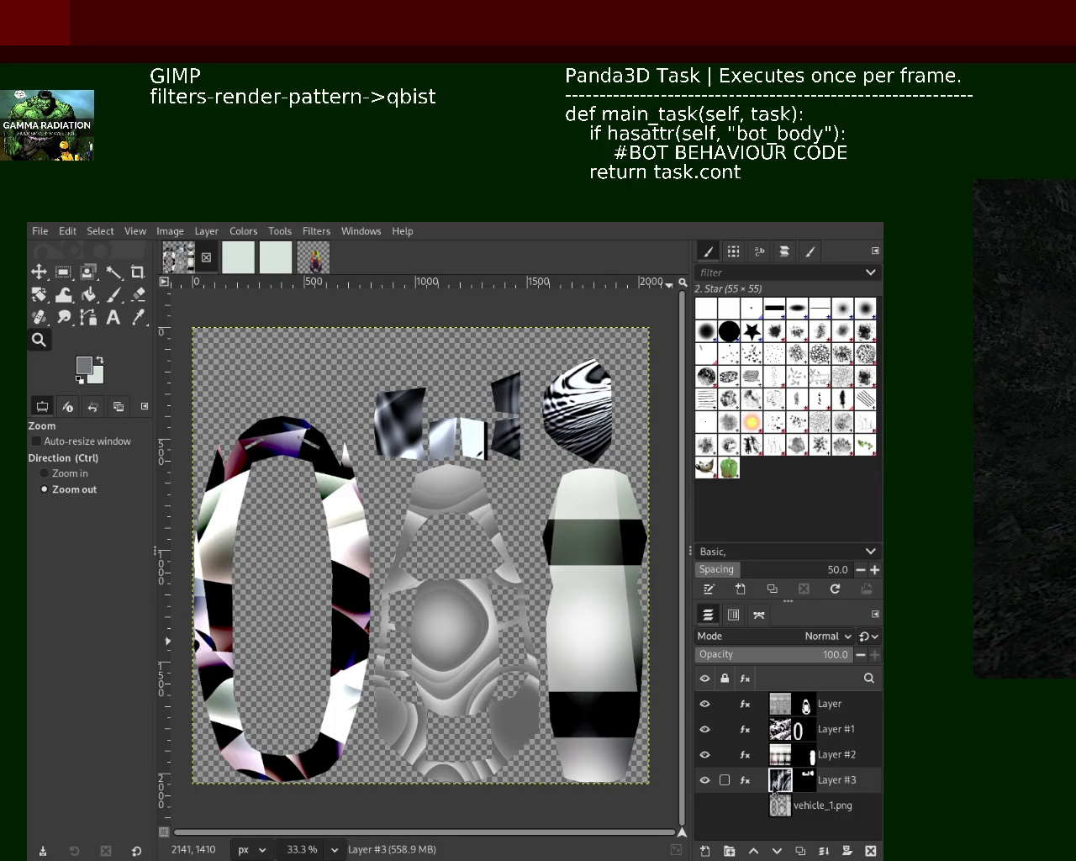
Apply the recent Qbist pattern filter to Layer #2 and zoom into its tall piece
{"action": "left_click", "coordinate": [780, 757]}
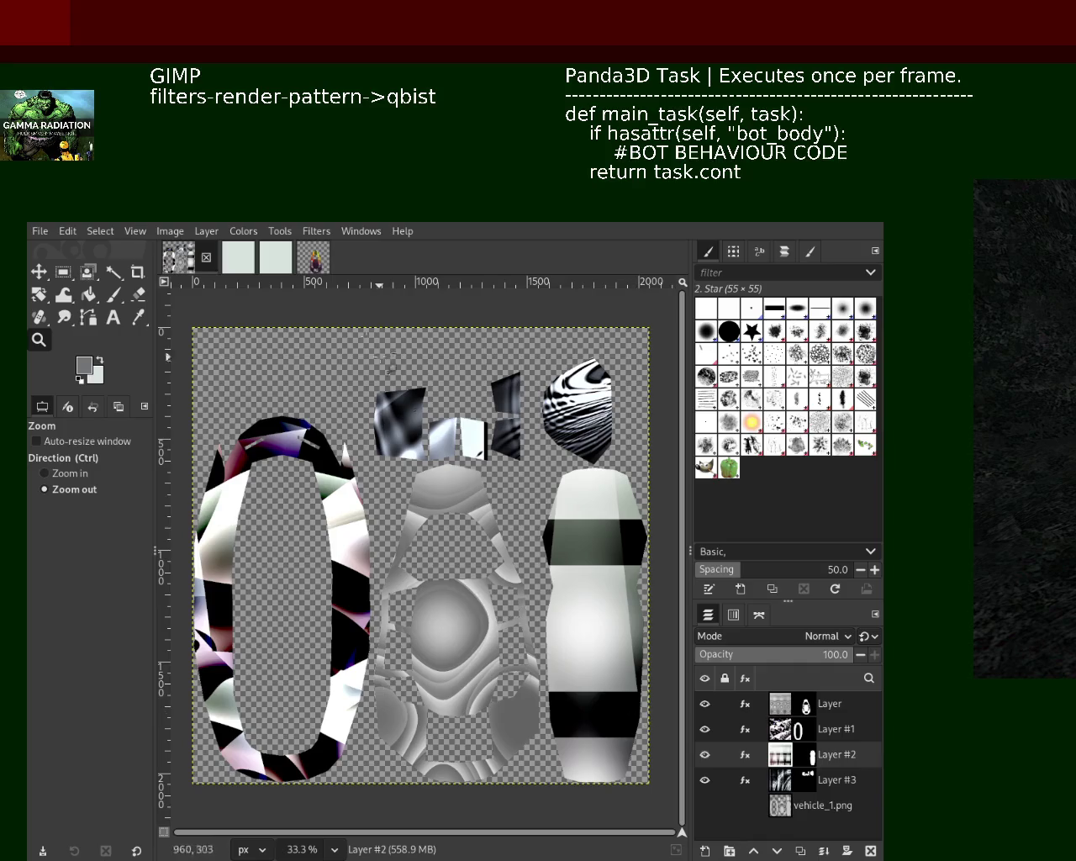
{"action": "left_click", "coordinate": [303, 232]}
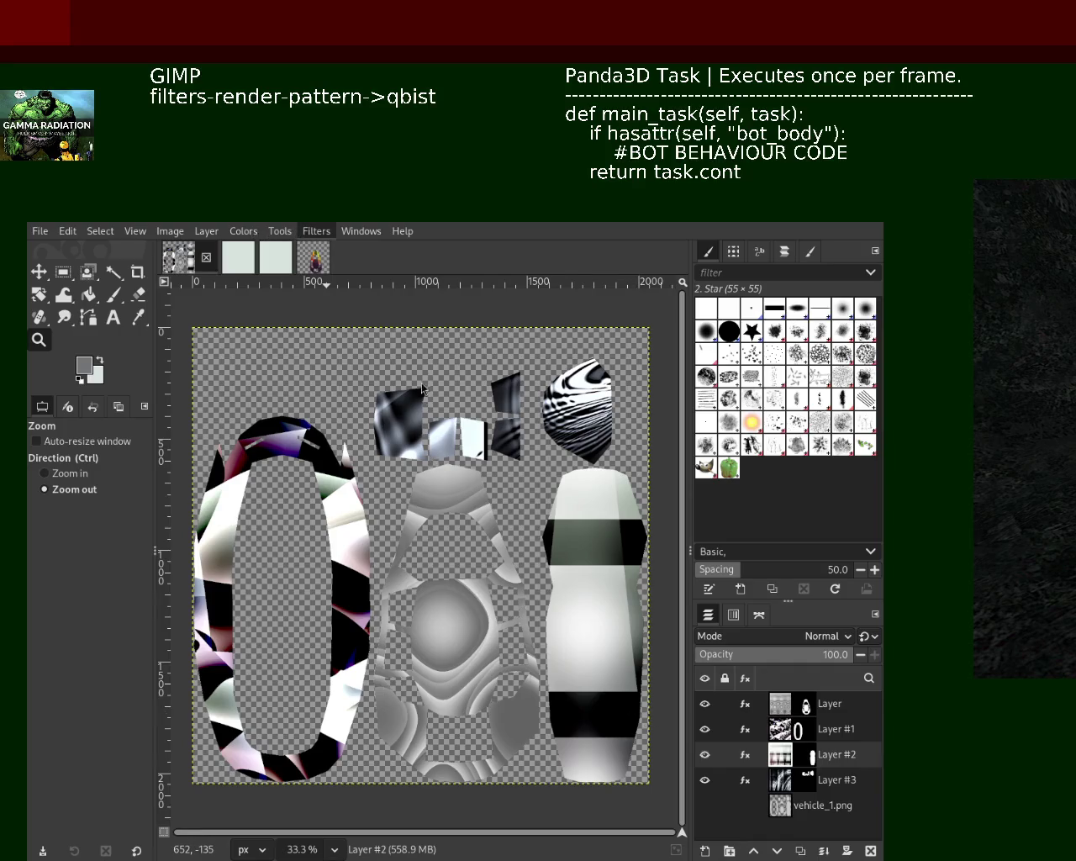
{"action": "left_click", "coordinate": [614, 457]}
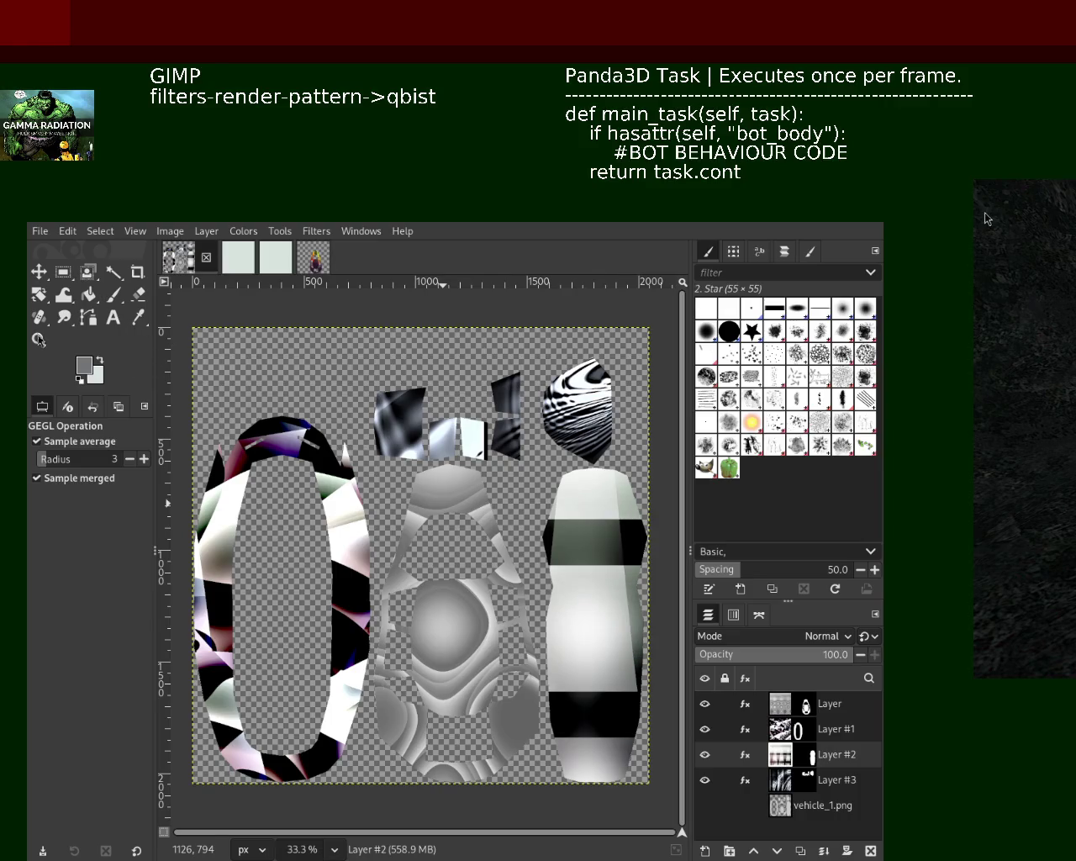
{"action": "key", "text": "z"}
{"action": "left_click", "coordinate": [488, 548]}
{"action": "left_click", "coordinate": [409, 512], "text": "ctrl"}
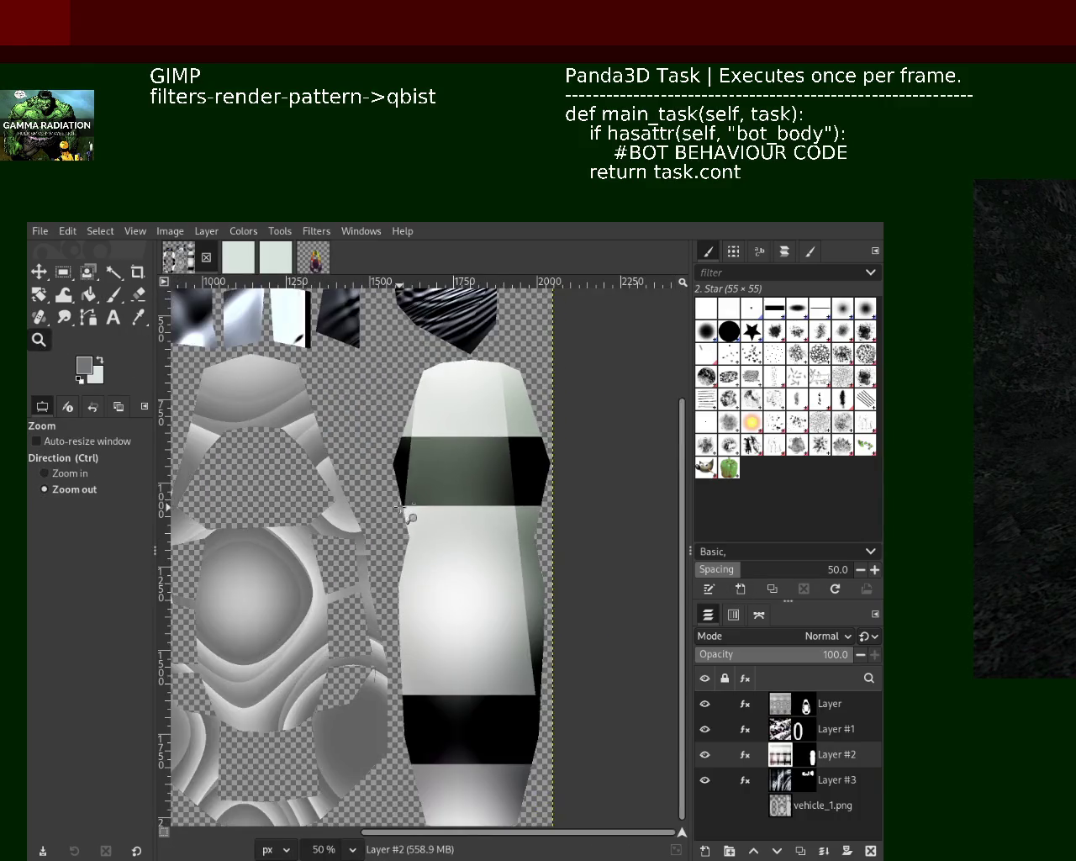
Re-run the filter on Layer #2 for glossy panels with dark bevelled bands, then zoom out
{"action": "left_click", "coordinate": [512, 567]}
{"action": "left_click", "coordinate": [507, 565], "text": "ctrl"}
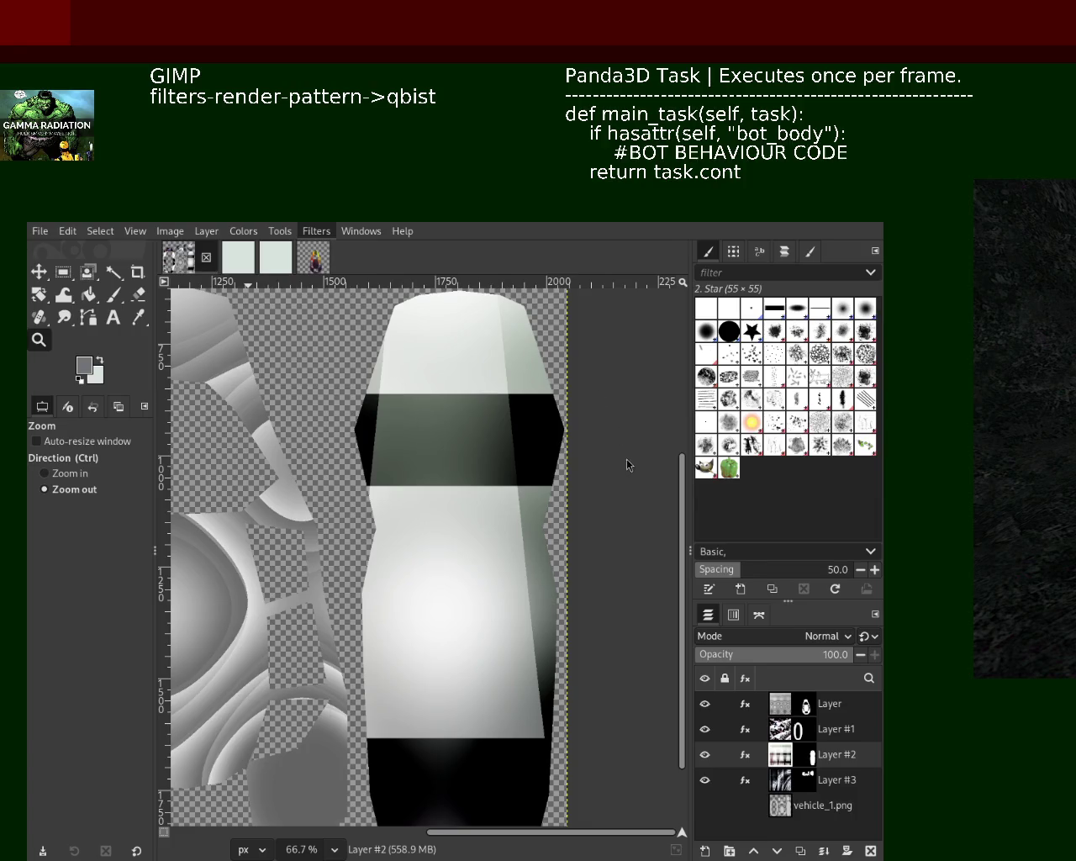
{"action": "key", "text": "ctrl+shift+f"}
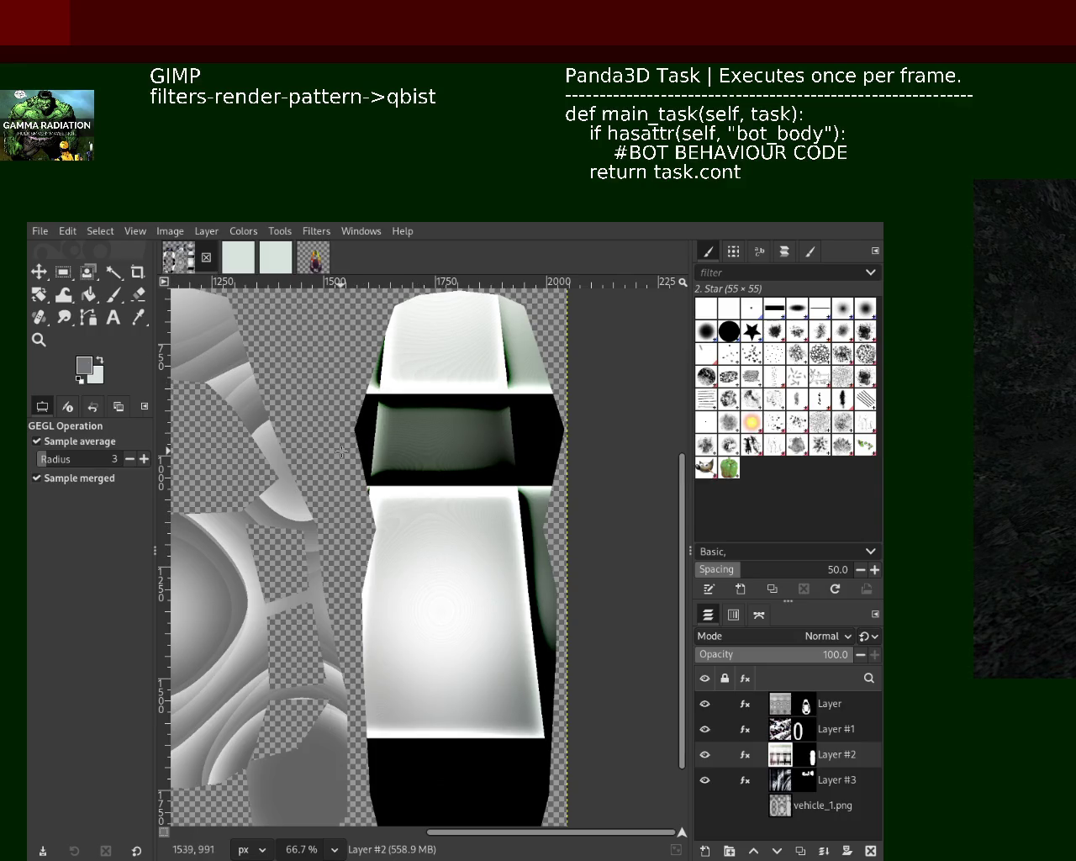
{"action": "key", "text": "z"}
{"action": "left_click", "coordinate": [460, 475]}
{"action": "triple_click", "coordinate": [460, 475]}
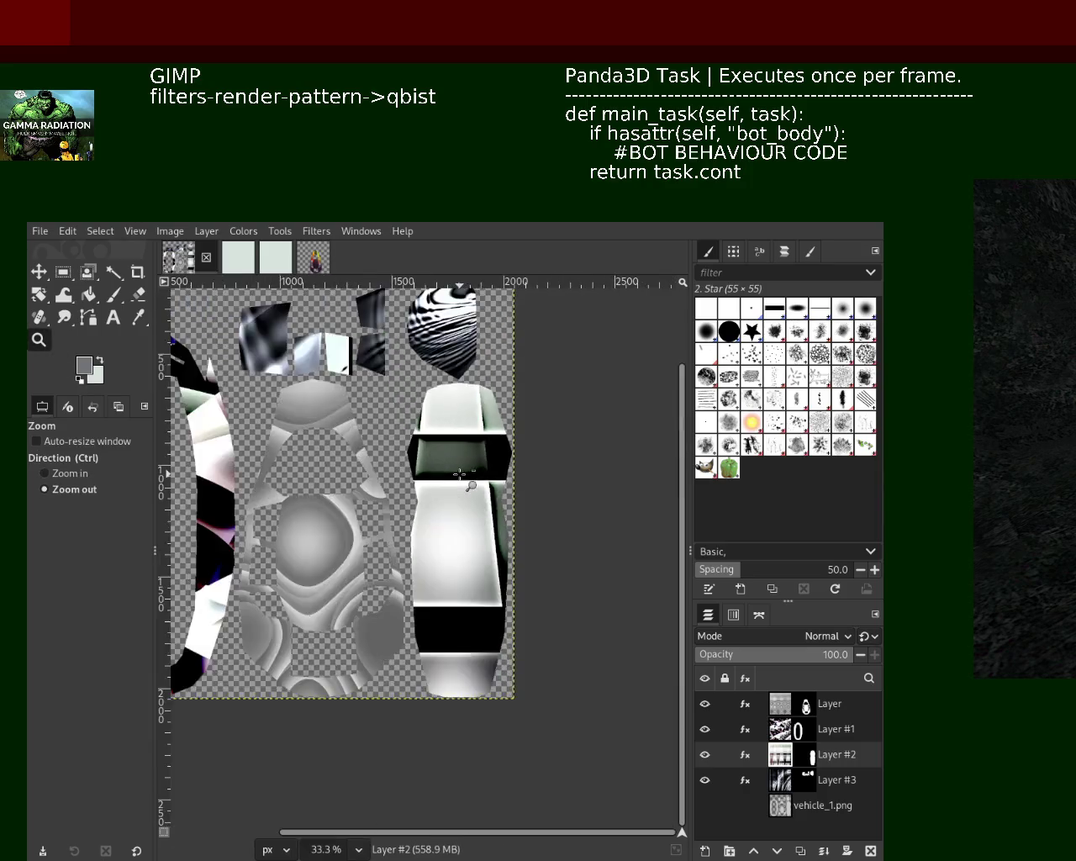
{"action": "double_click", "coordinate": [320, 508]}
{"action": "left_click", "coordinate": [320, 509], "text": "ctrl"}
{"action": "left_click", "coordinate": [543, 462], "text": "ctrl"}
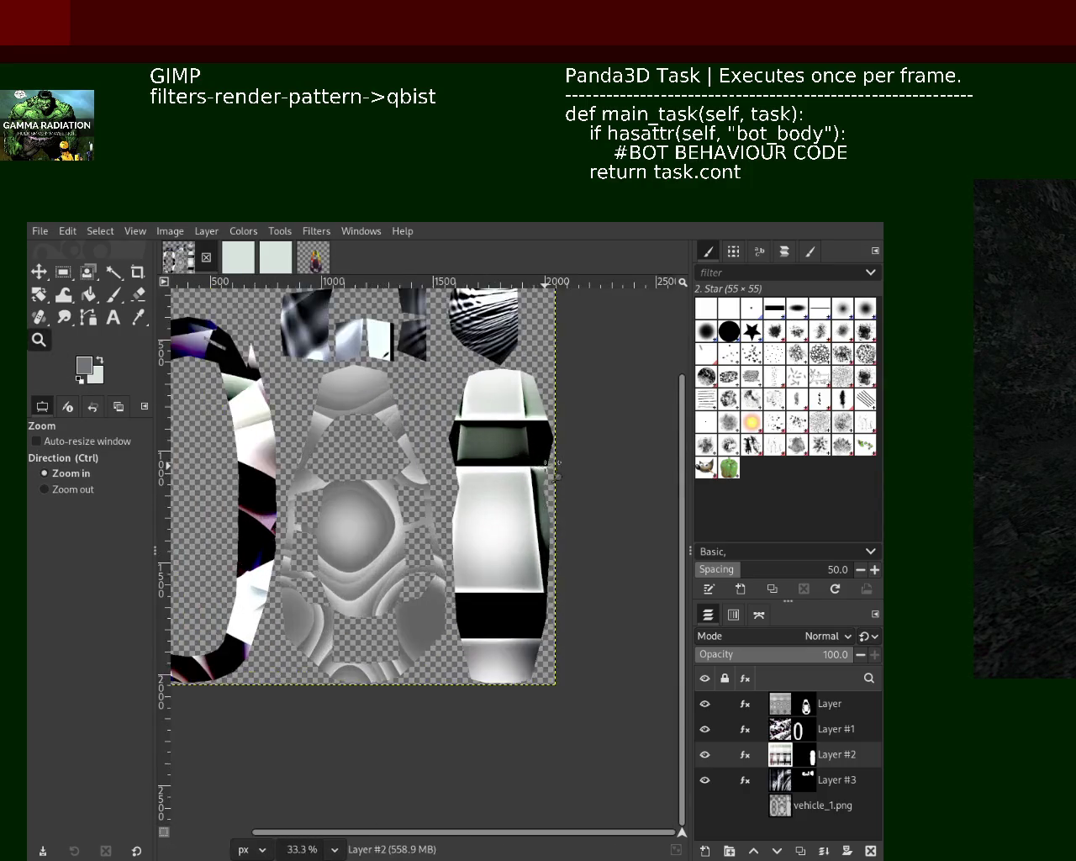
{"action": "left_click", "coordinate": [542, 463], "text": "ctrl"}
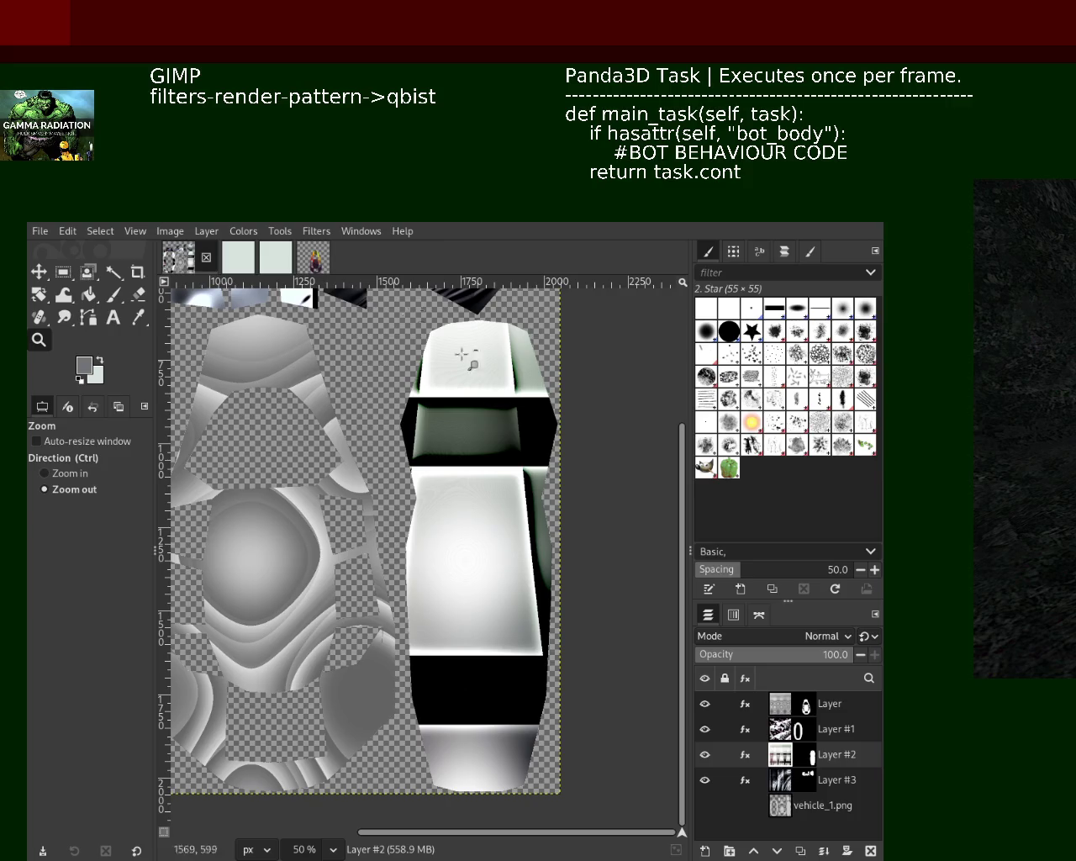
{"action": "mouse_move", "coordinate": [749, 776]}
{"action": "left_click", "coordinate": [744, 755]}
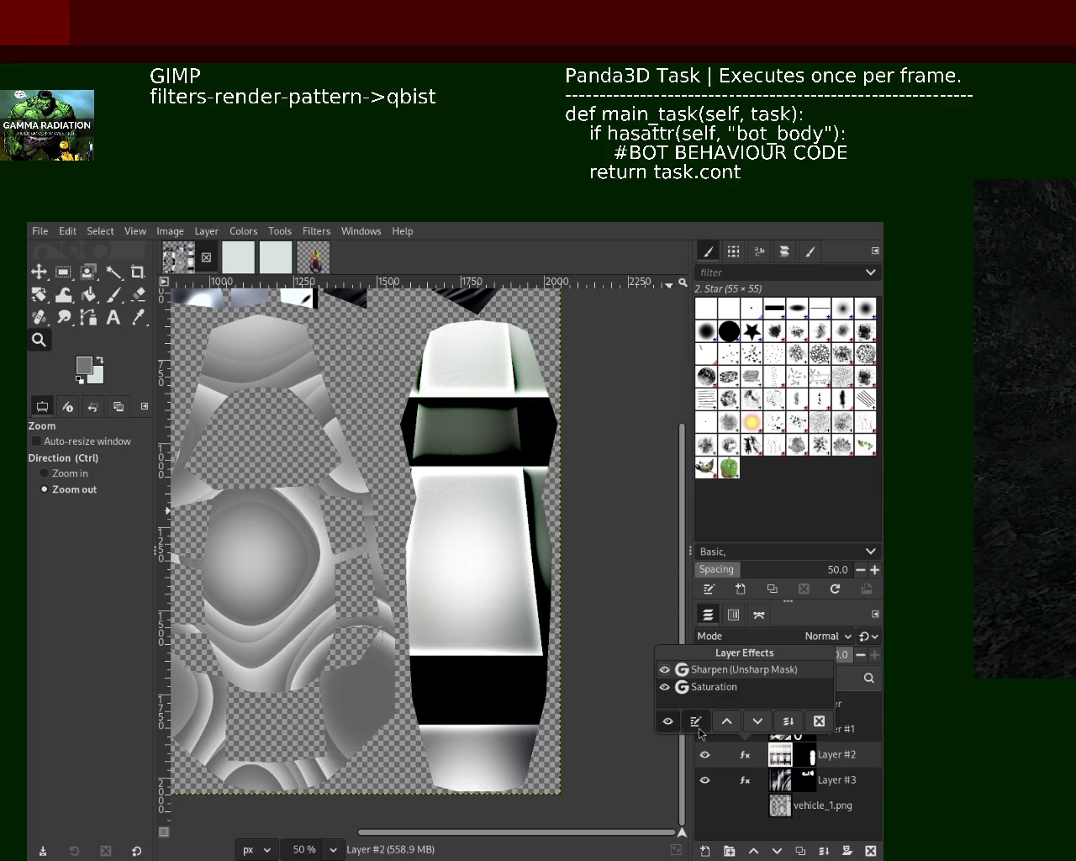
Adjust Layer #2's Sharpen/Saturation effect so the tall piece looks softer and greyer
{"action": "left_click", "coordinate": [702, 720]}
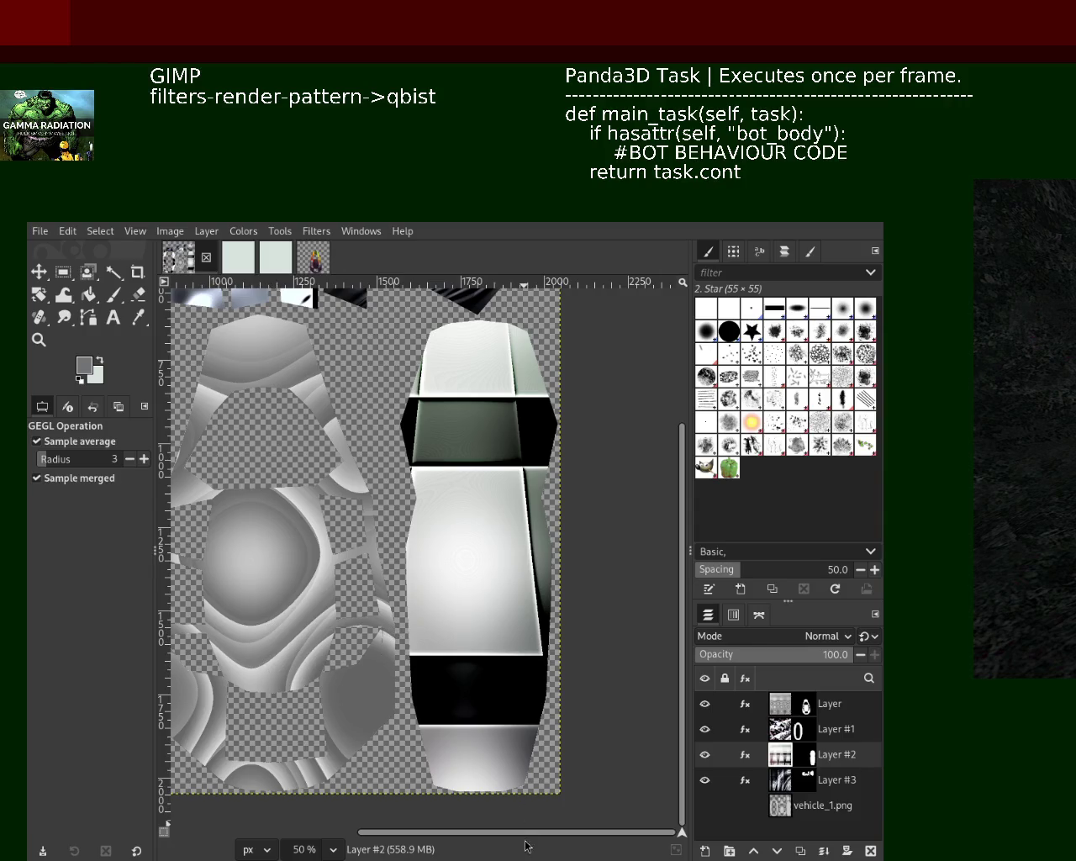
{"action": "mouse_move", "coordinate": [528, 833]}
{"action": "left_mouse_down"}
{"action": "mouse_move", "coordinate": [335, 817]}
{"action": "mouse_move", "coordinate": [406, 832]}
{"action": "left_mouse_up"}
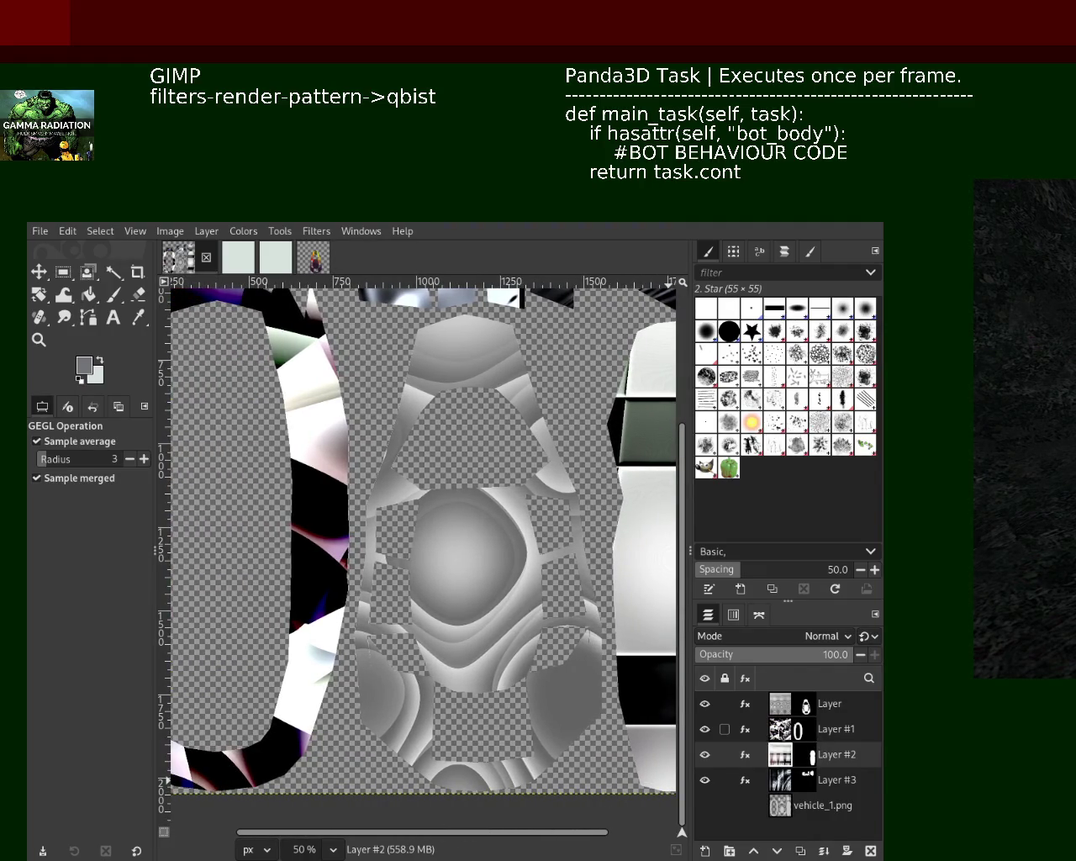
Switch to Layer #1 and zoom to 33.3% to review the whole texture
{"action": "left_click", "coordinate": [782, 731]}
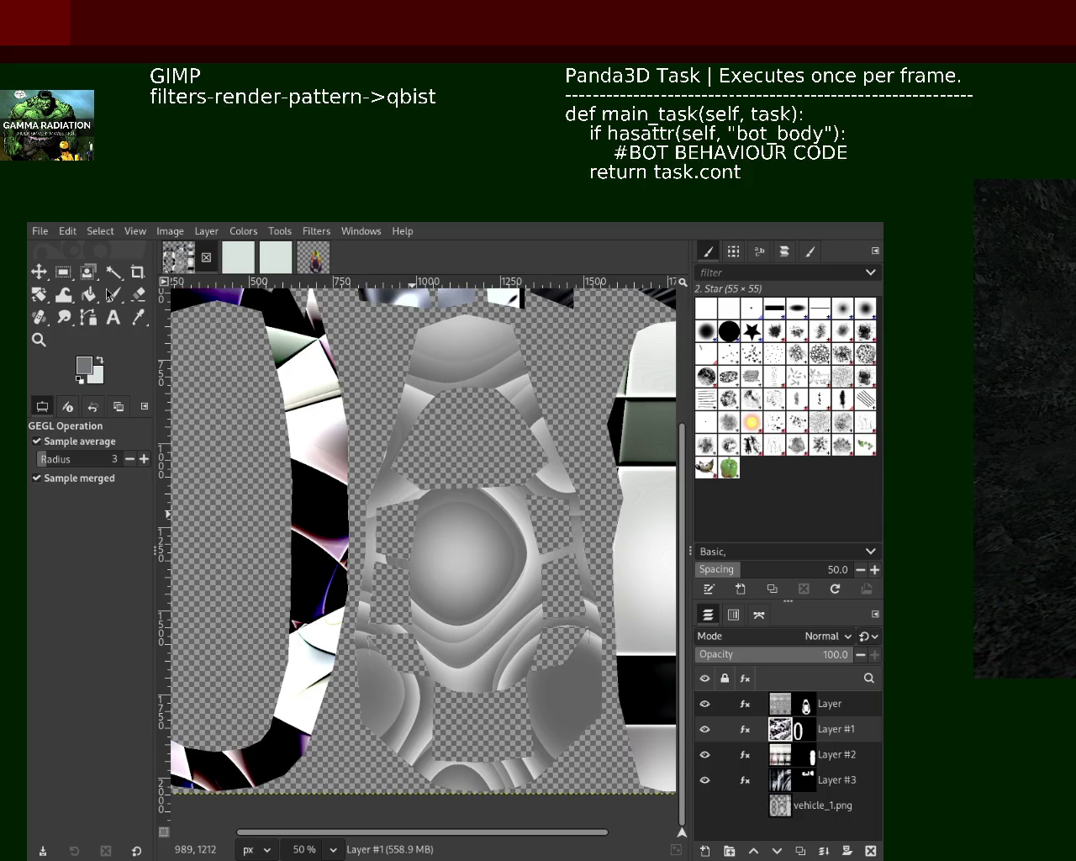
{"action": "key", "text": "z"}
{"action": "left_click", "coordinate": [475, 479]}
{"action": "left_click", "coordinate": [475, 479], "text": "ctrl"}
{"action": "left_click", "coordinate": [475, 480]}
{"action": "left_click", "coordinate": [398, 480], "text": "ctrl"}
{"action": "left_click", "coordinate": [399, 479], "text": "ctrl"}
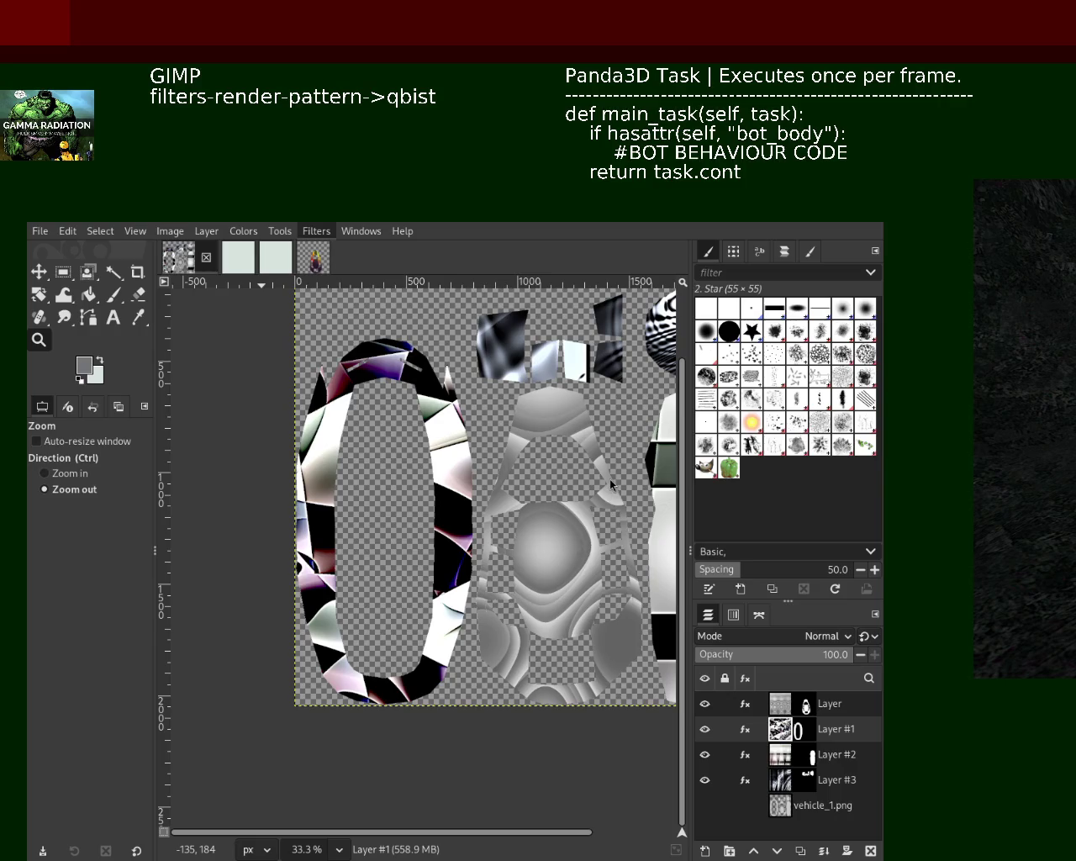
Repeat the Qbist filter on Layer #1's left ring piece and zoom to 50% on the middle pieces
{"action": "key", "text": "ctrl+shift+f"}
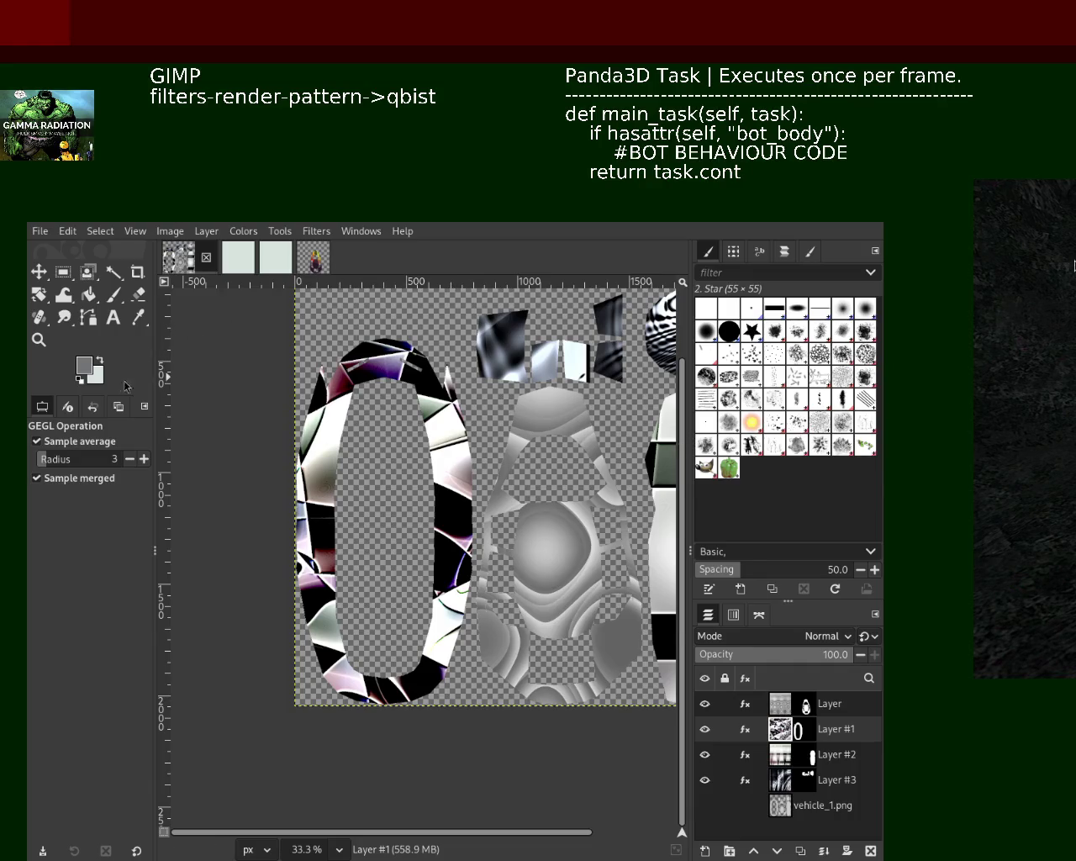
{"action": "left_click", "coordinate": [38, 340]}
{"action": "left_click", "coordinate": [542, 395], "text": "ctrl"}
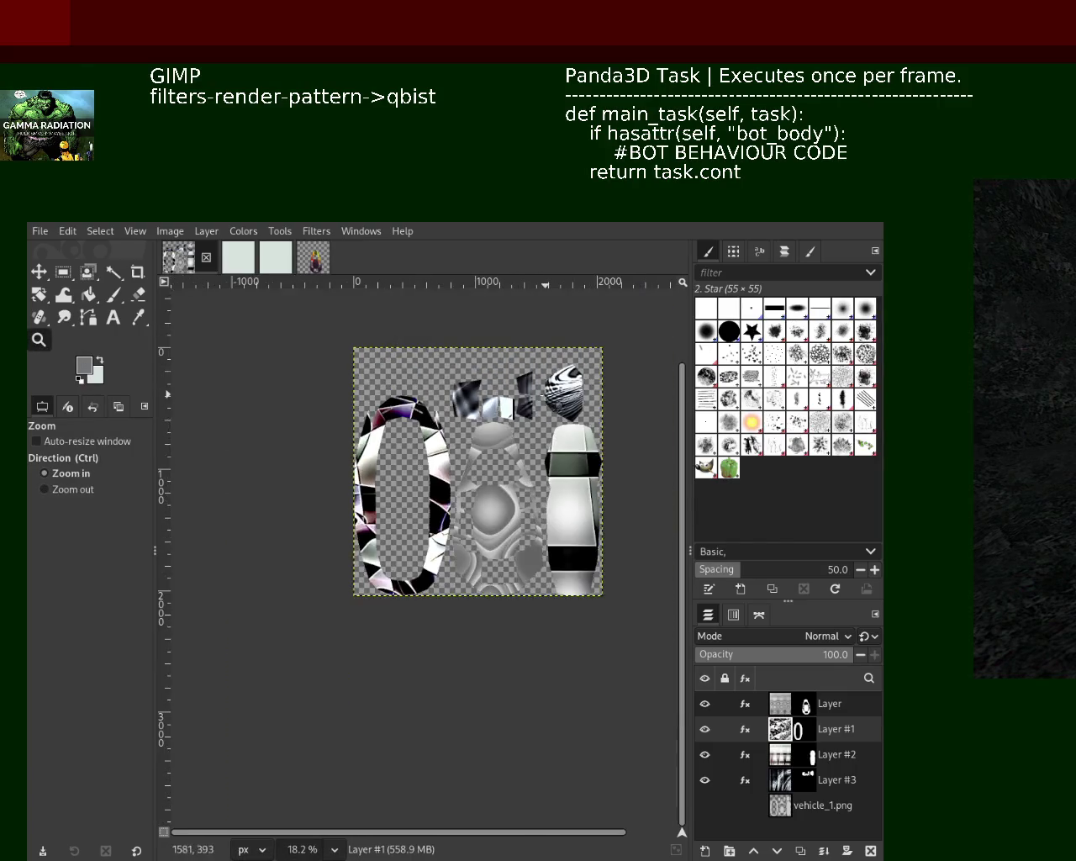
{"action": "left_click", "coordinate": [542, 395]}
{"action": "left_click", "coordinate": [491, 445], "text": "ctrl"}
{"action": "left_click", "coordinate": [429, 505]}
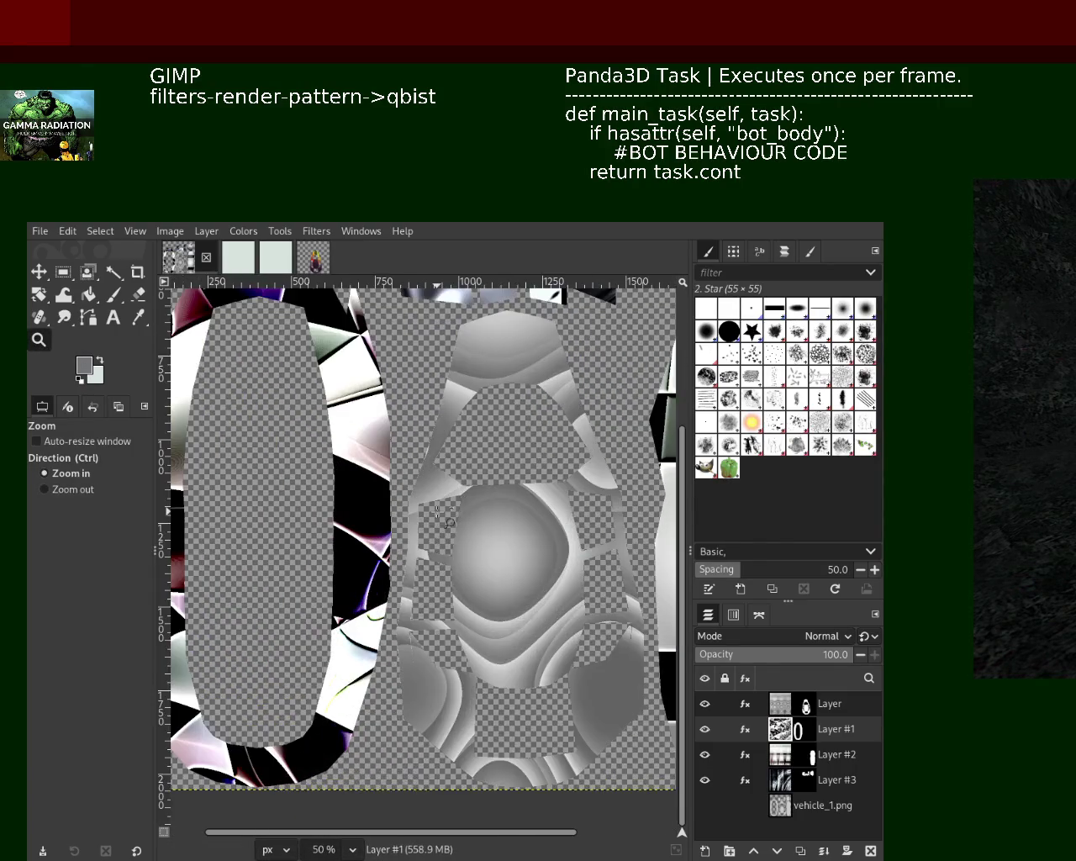
{"action": "left_click", "coordinate": [441, 528]}
{"action": "left_click", "coordinate": [496, 505], "text": "ctrl"}
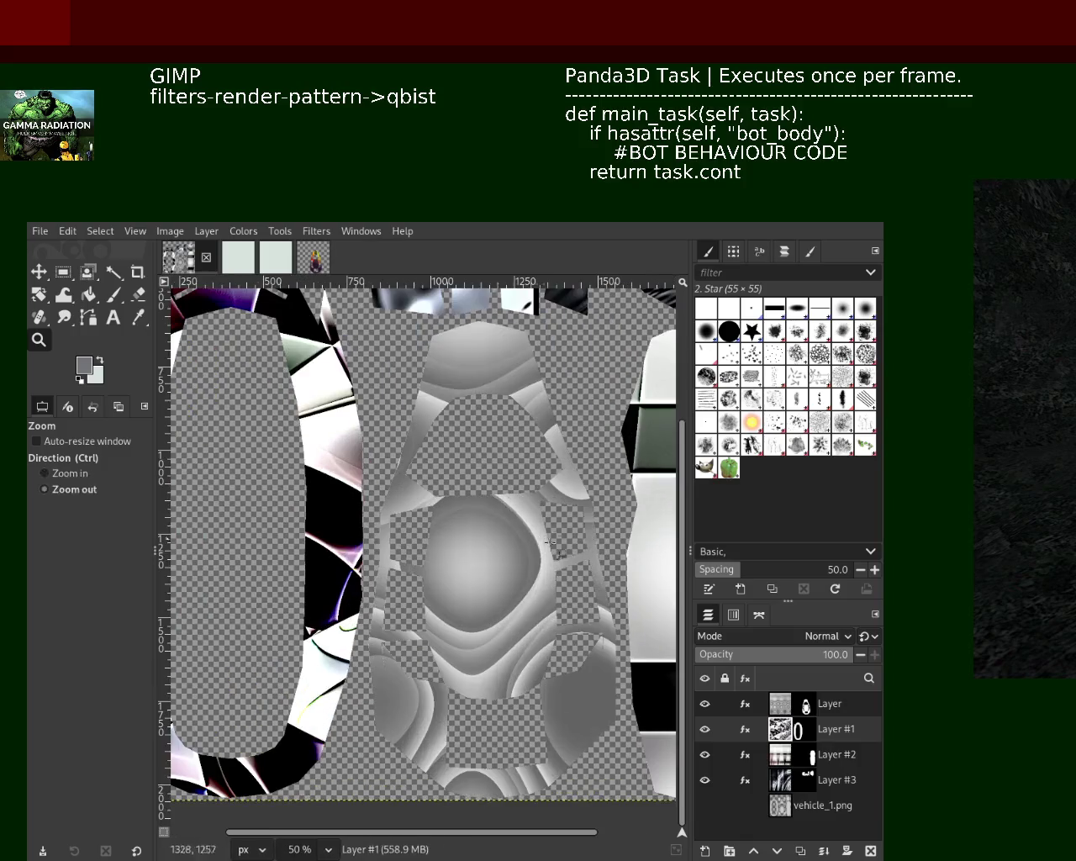
Apply Qbist to the top layer 'Layer' for a darker central dial, and save the project
{"action": "left_click", "coordinate": [779, 710]}
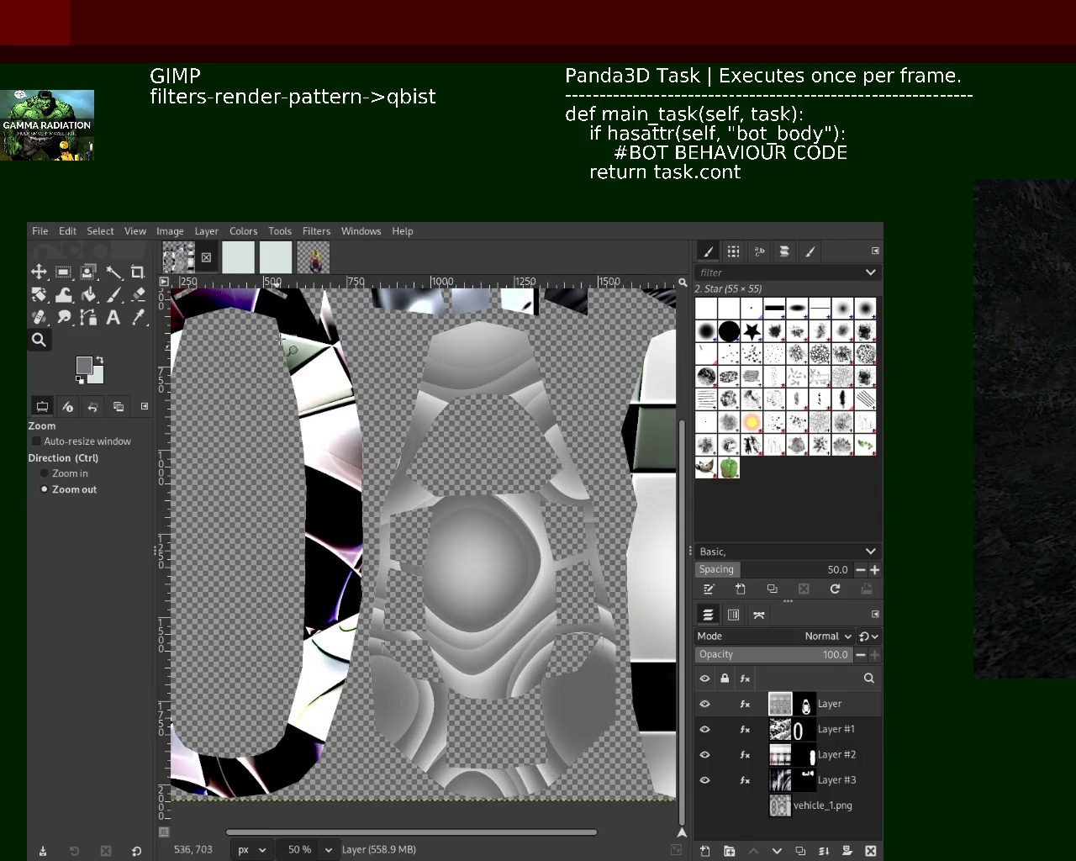
{"action": "left_click", "coordinate": [318, 238]}
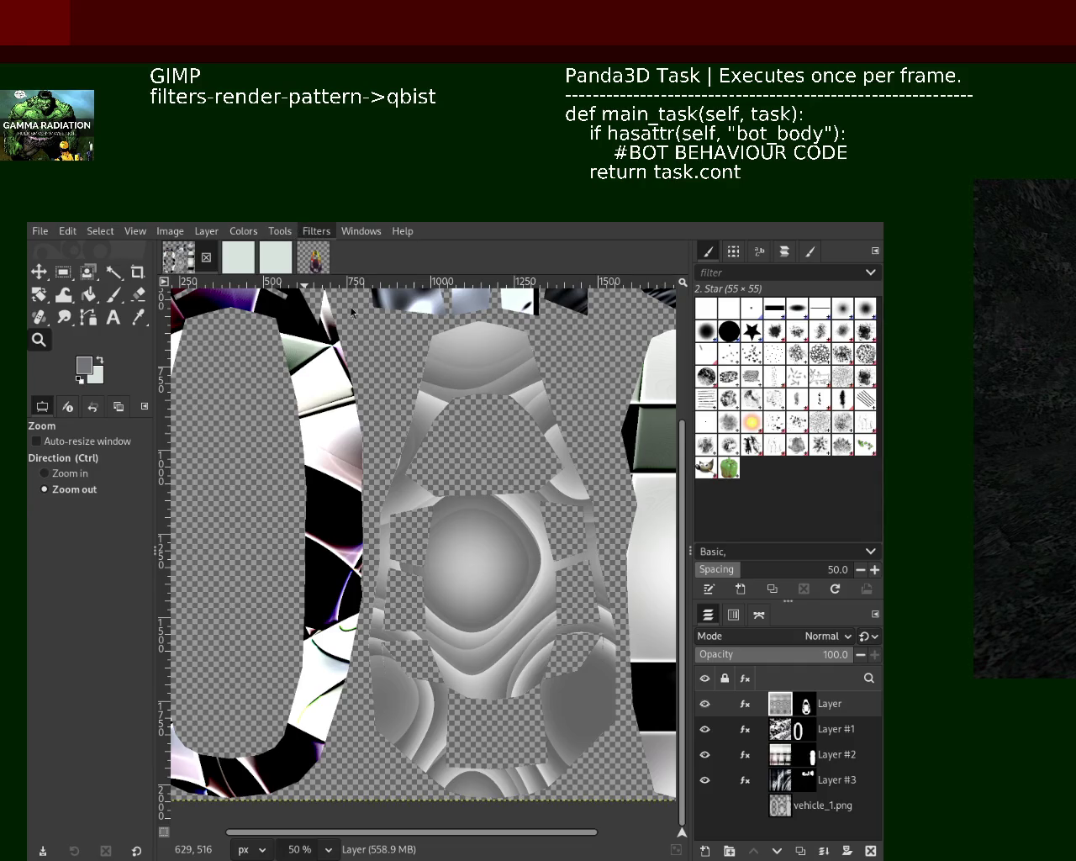
{"action": "left_click", "coordinate": [603, 471]}
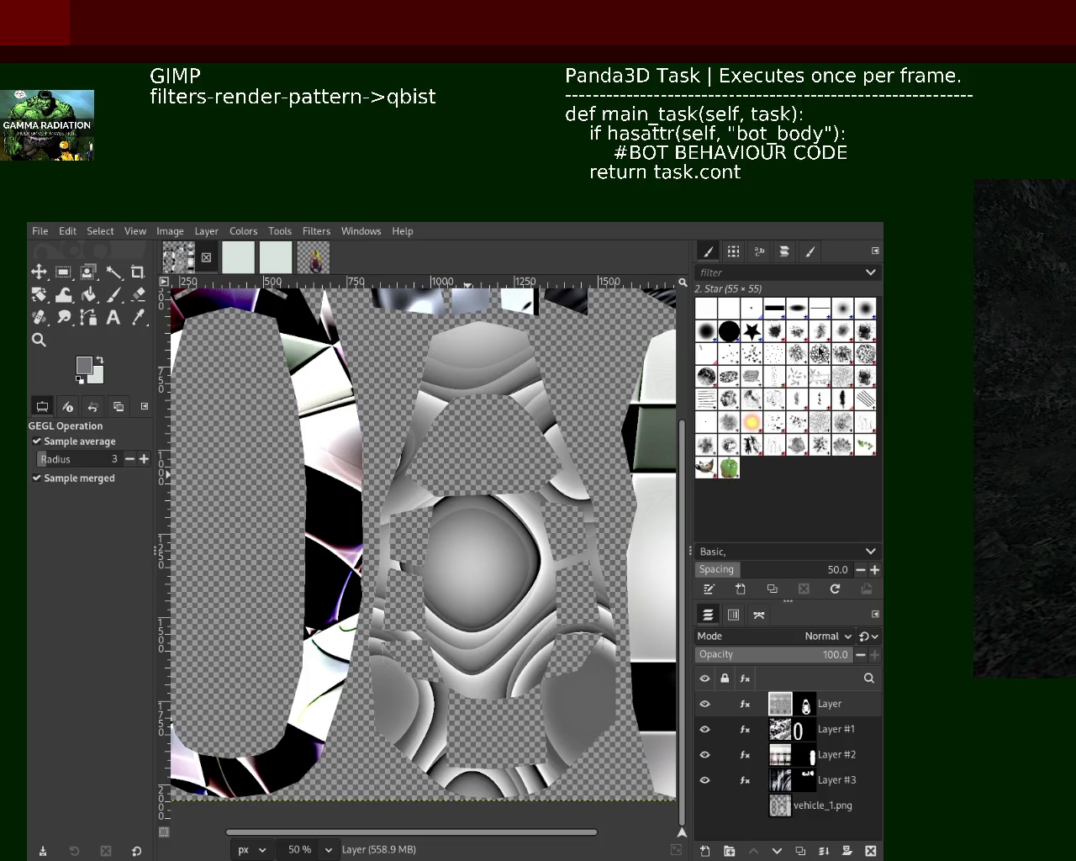
{"action": "key", "text": "ctrl+s"}
Export the texture as vehicle_1.png into the vehicle_1 models folder
{"action": "key", "text": "ctrl+e"}
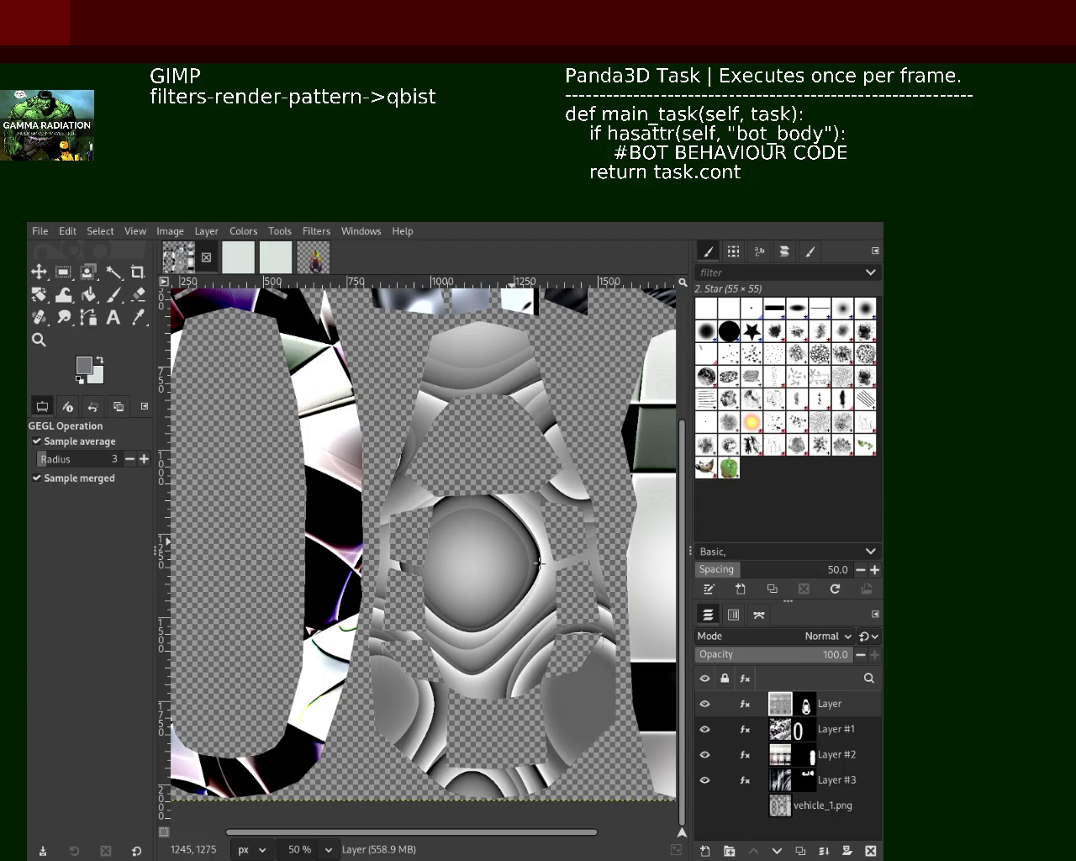
Check the layer effects list briefly, then make Layer #3 the active layer
{"action": "left_click", "coordinate": [745, 780]}
{"action": "key", "text": "Escape"}
{"action": "left_click", "coordinate": [746, 806]}
{"action": "left_click", "coordinate": [775, 789]}
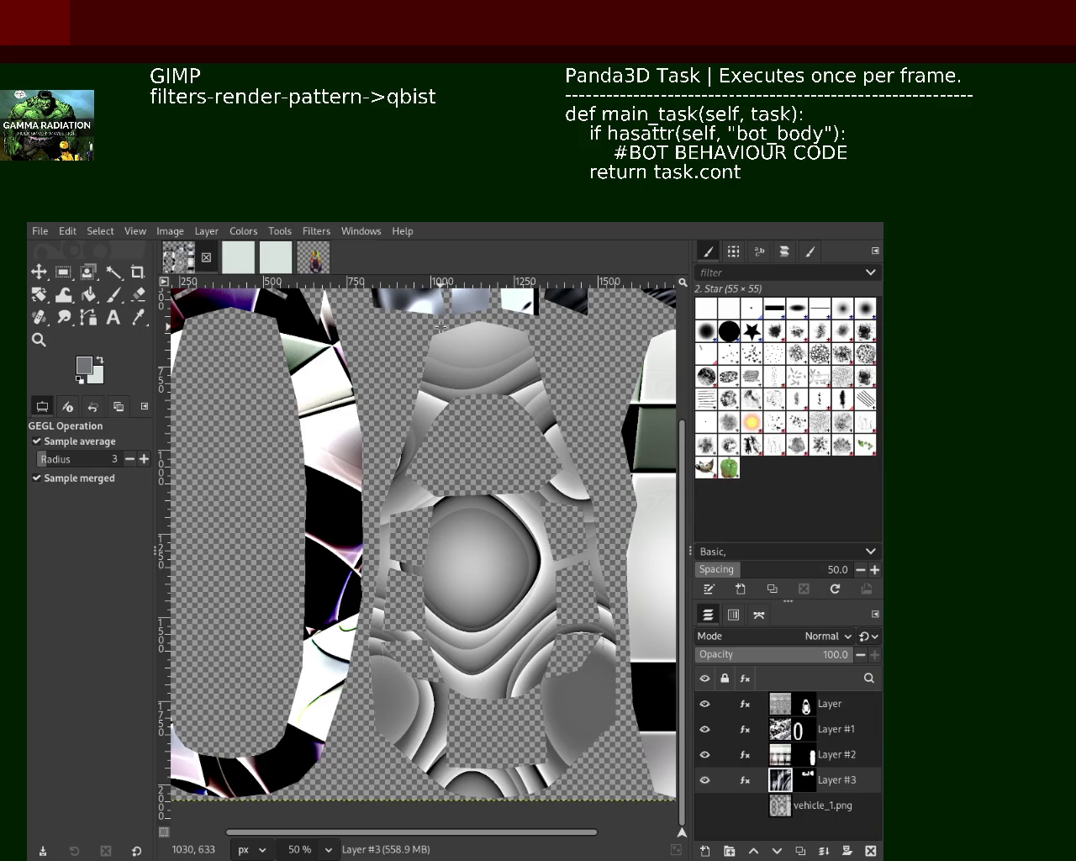
Open the Filters menu to render a Qbist pattern onto Layer #3's pieces
{"action": "left_click", "coordinate": [319, 230]}
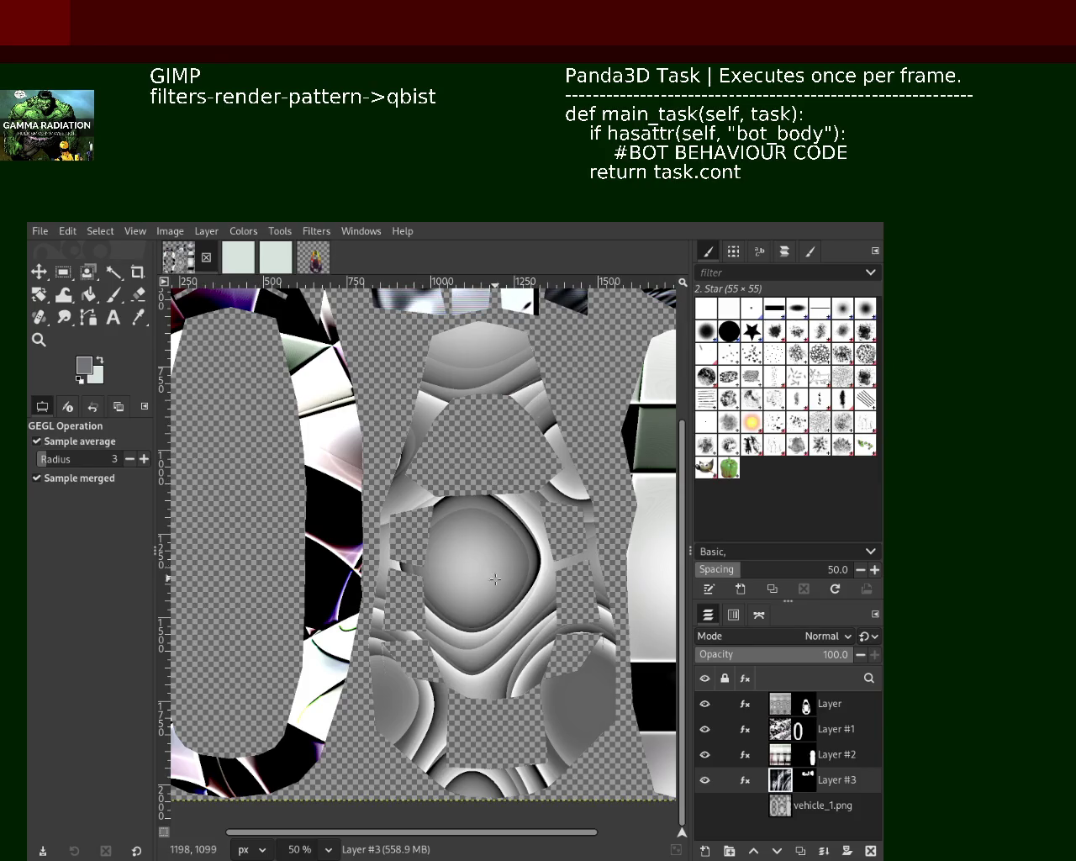
Zoom to 50% on the texture, re-run the last filter on Layer #3, then select Layer #2
{"action": "key", "text": "z"}
{"action": "left_click", "coordinate": [436, 518]}
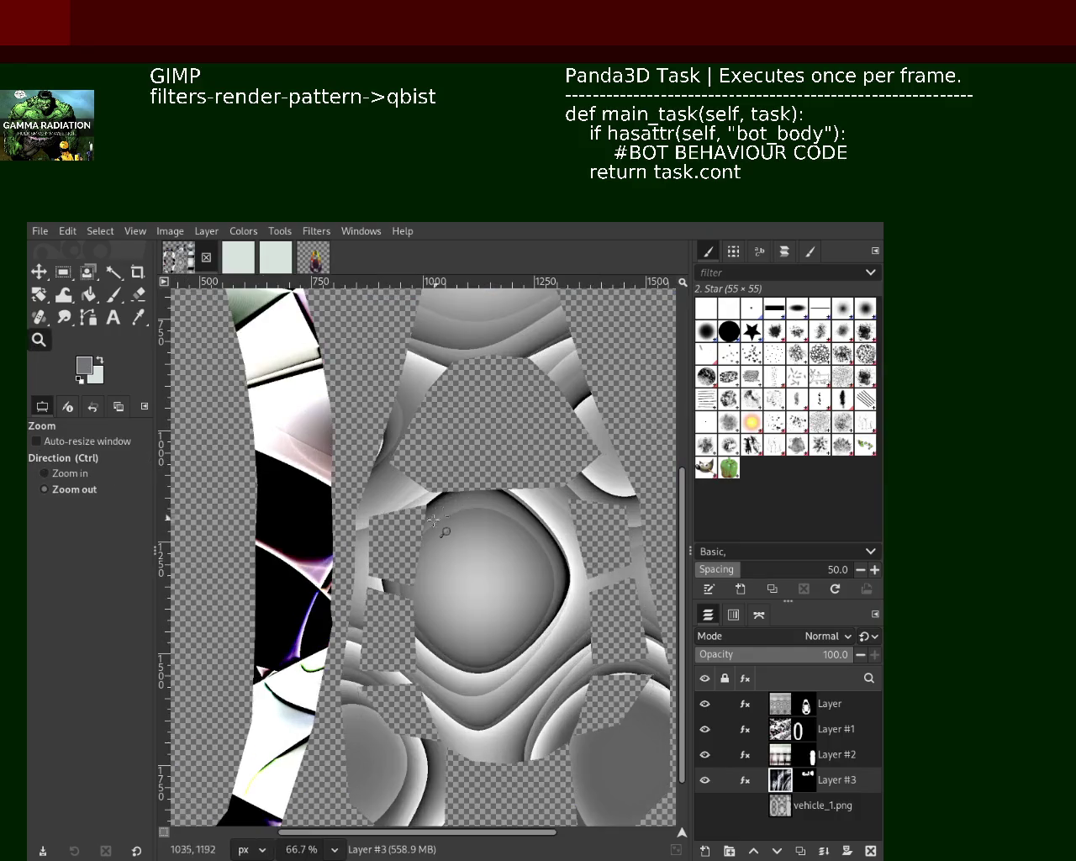
{"action": "left_click", "coordinate": [436, 518], "text": "ctrl"}
{"action": "left_click", "coordinate": [437, 518], "text": "ctrl"}
{"action": "left_click", "coordinate": [460, 455]}
{"action": "left_click", "coordinate": [461, 455]}
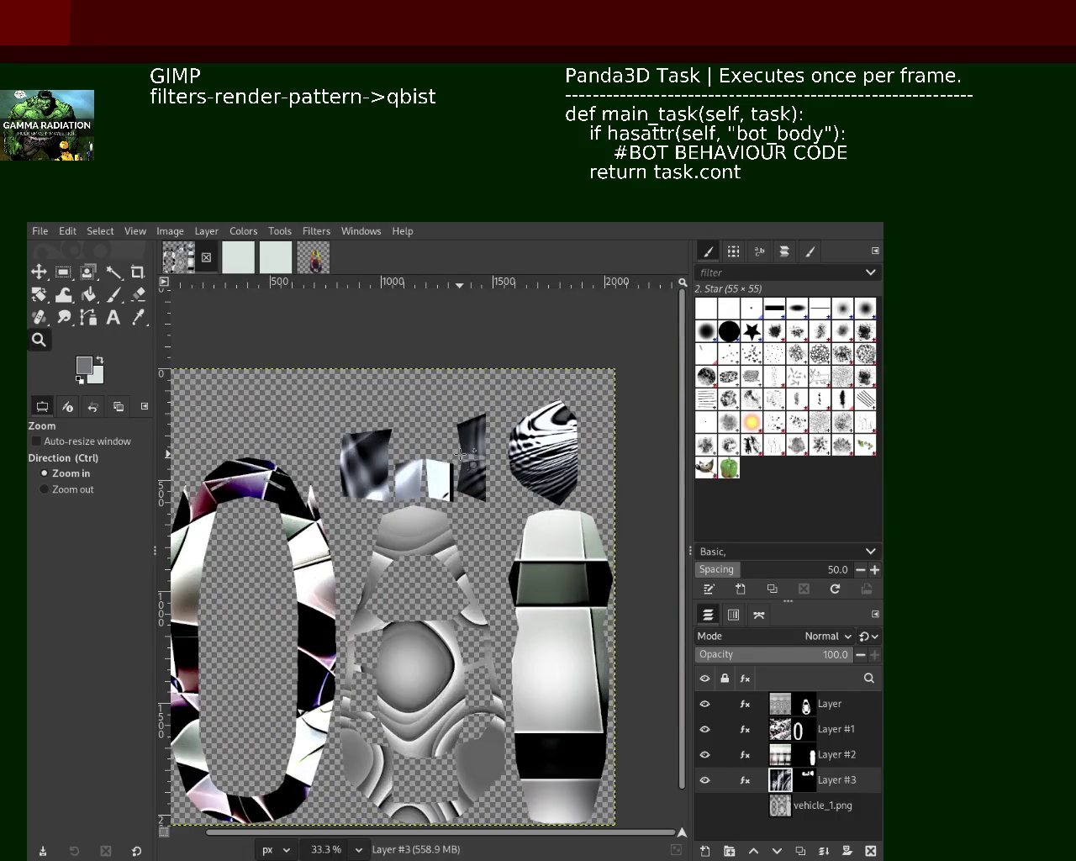
{"action": "left_click", "coordinate": [461, 455]}
{"action": "left_click", "coordinate": [461, 455]}
{"action": "left_click", "coordinate": [461, 455], "text": "ctrl"}
{"action": "left_click", "coordinate": [461, 455], "text": "ctrl"}
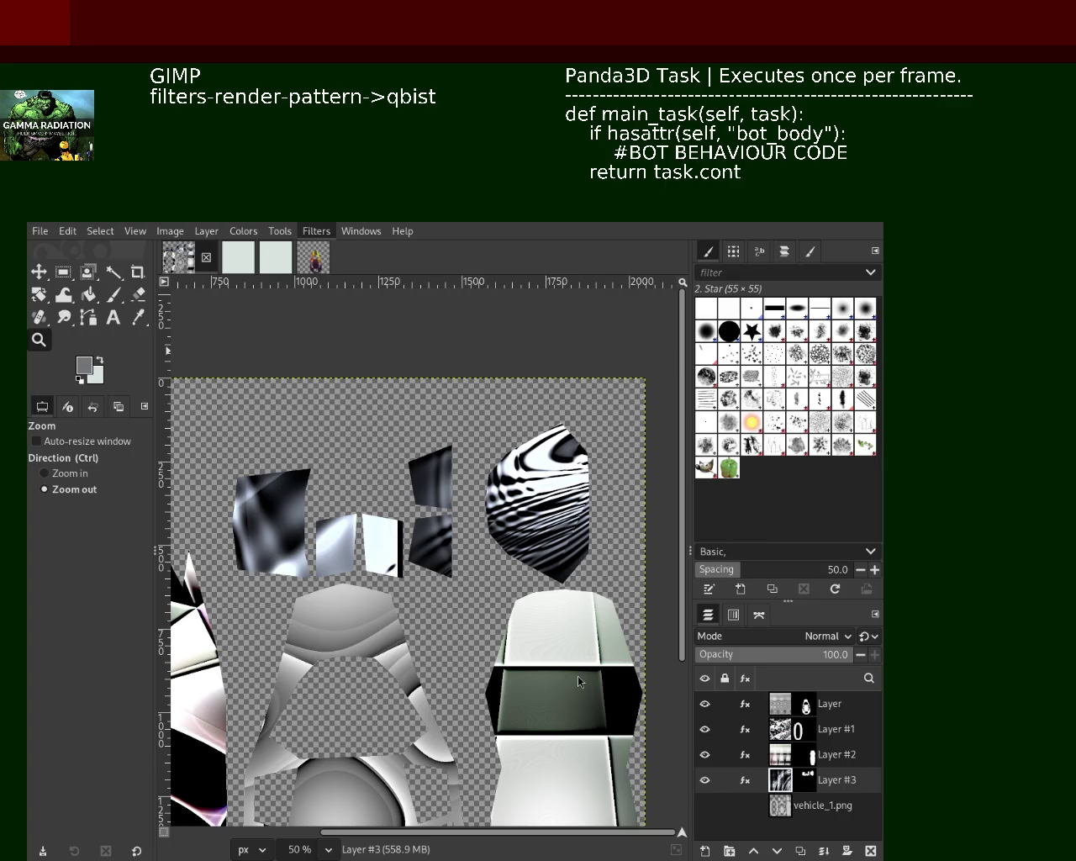
{"action": "key", "text": "ctrl+f"}
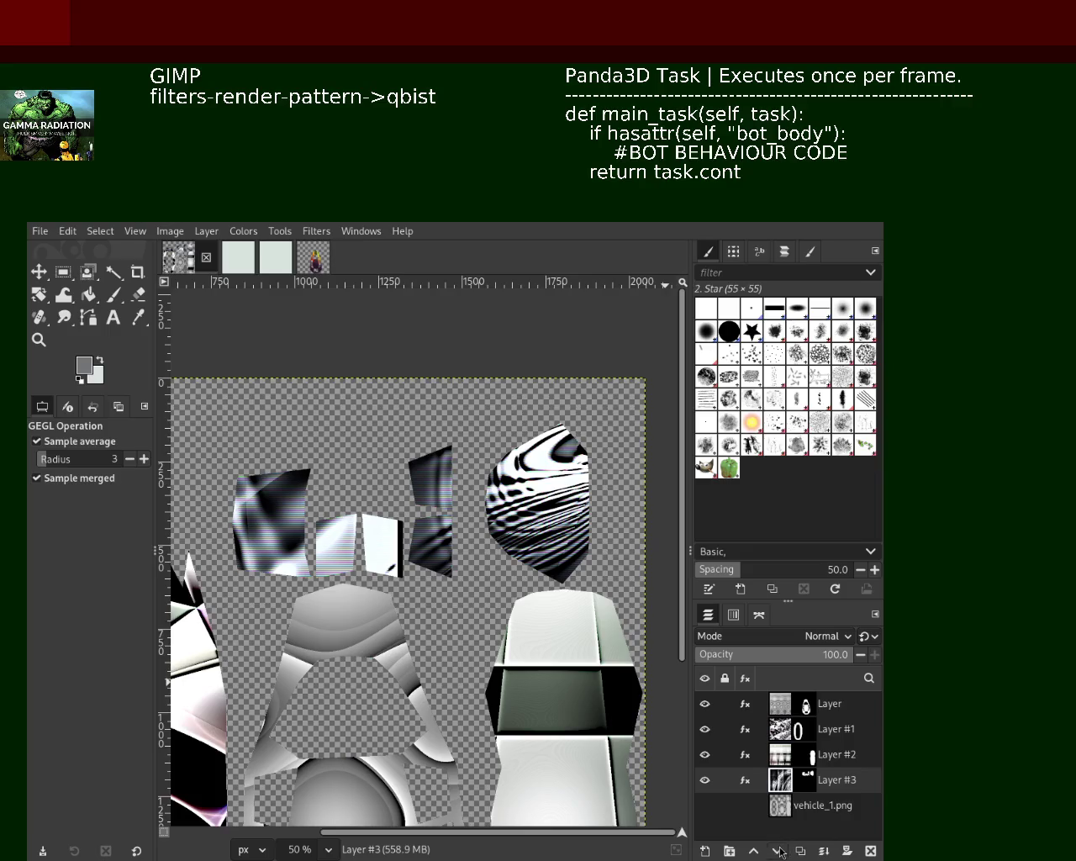
{"action": "left_click", "coordinate": [785, 755]}
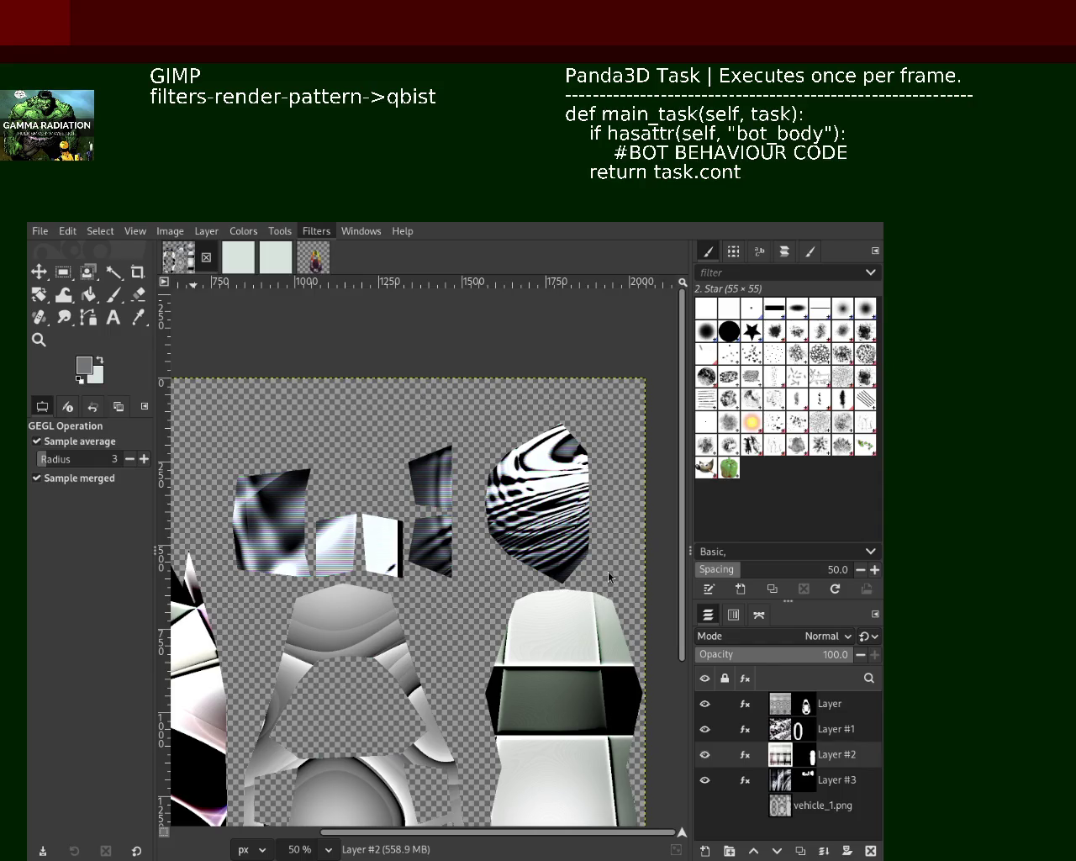
Reapply Video Degradation to Layer #2 with Ctrl+F, then select Layer #1
{"action": "key", "text": "ctrl+f"}
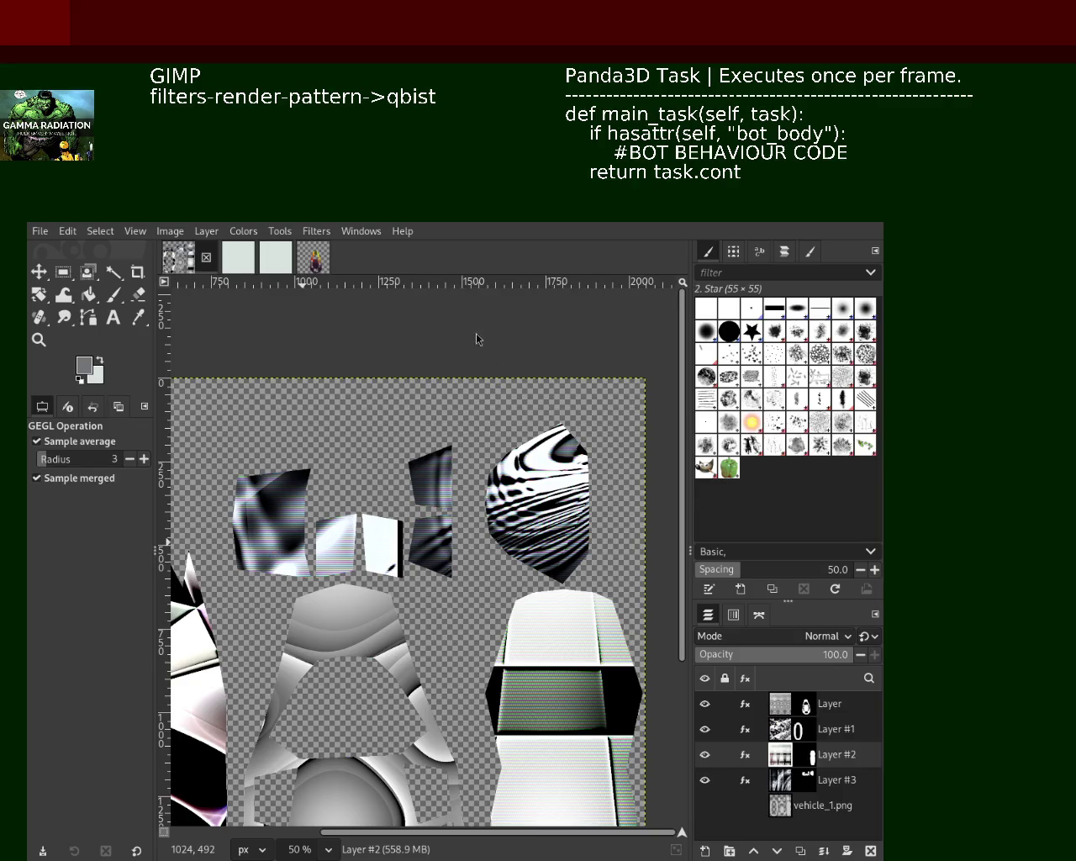
{"action": "left_click", "coordinate": [786, 738]}
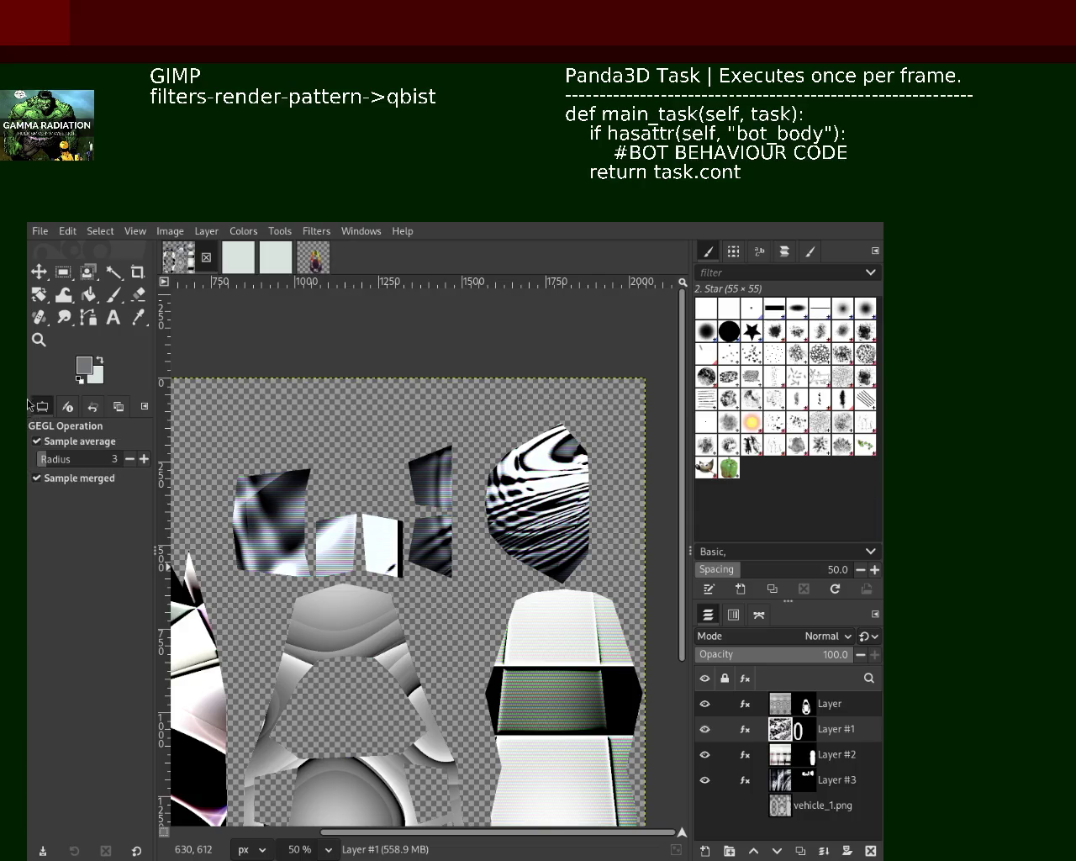
Reapply the last filter to Layer #1, pan to the grey middle pieces, and select the top 'Layer'
{"action": "left_click", "coordinate": [39, 338]}
{"action": "scroll", "coordinate": [413, 532], "scroll_direction": "down", "scroll_amount": 1}
{"action": "scroll", "coordinate": [413, 532], "scroll_direction": "down", "scroll_amount": 1}
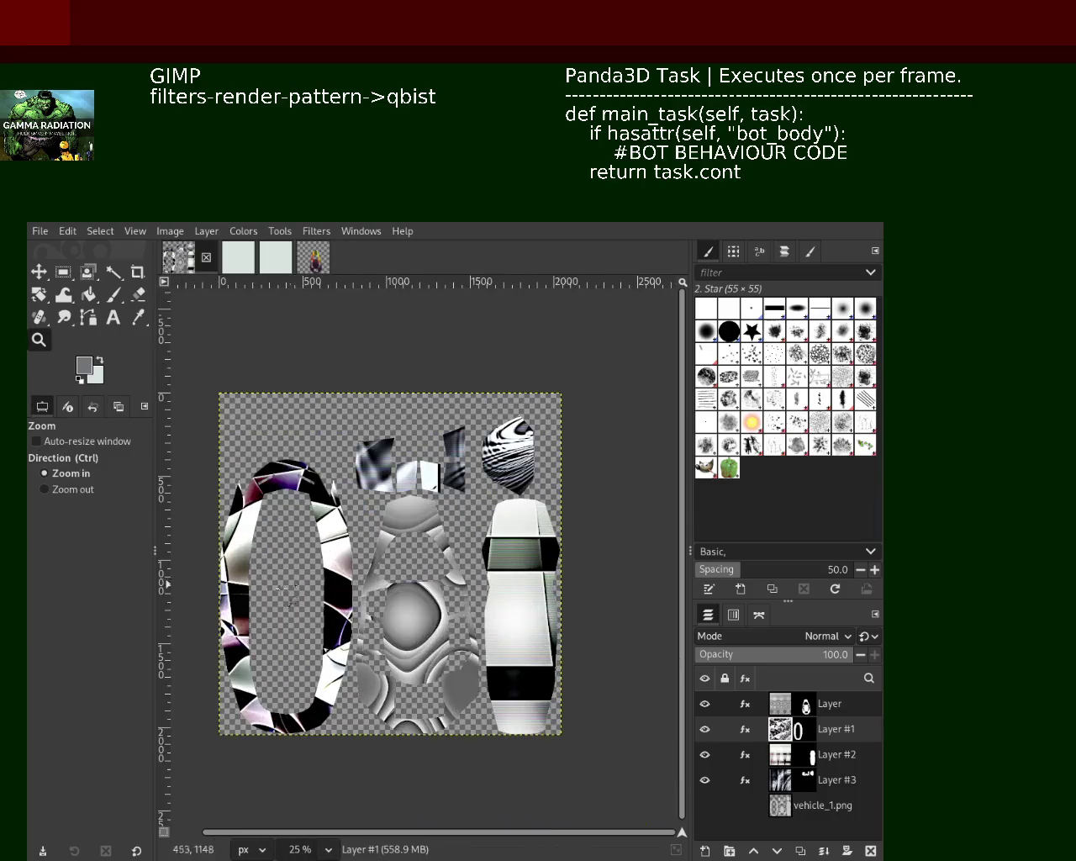
{"action": "scroll", "coordinate": [412, 531], "scroll_direction": "up", "scroll_amount": 2}
{"action": "scroll", "coordinate": [413, 532], "scroll_direction": "down", "scroll_amount": 1}
{"action": "scroll", "coordinate": [258, 580], "scroll_direction": "up", "scroll_amount": 1}
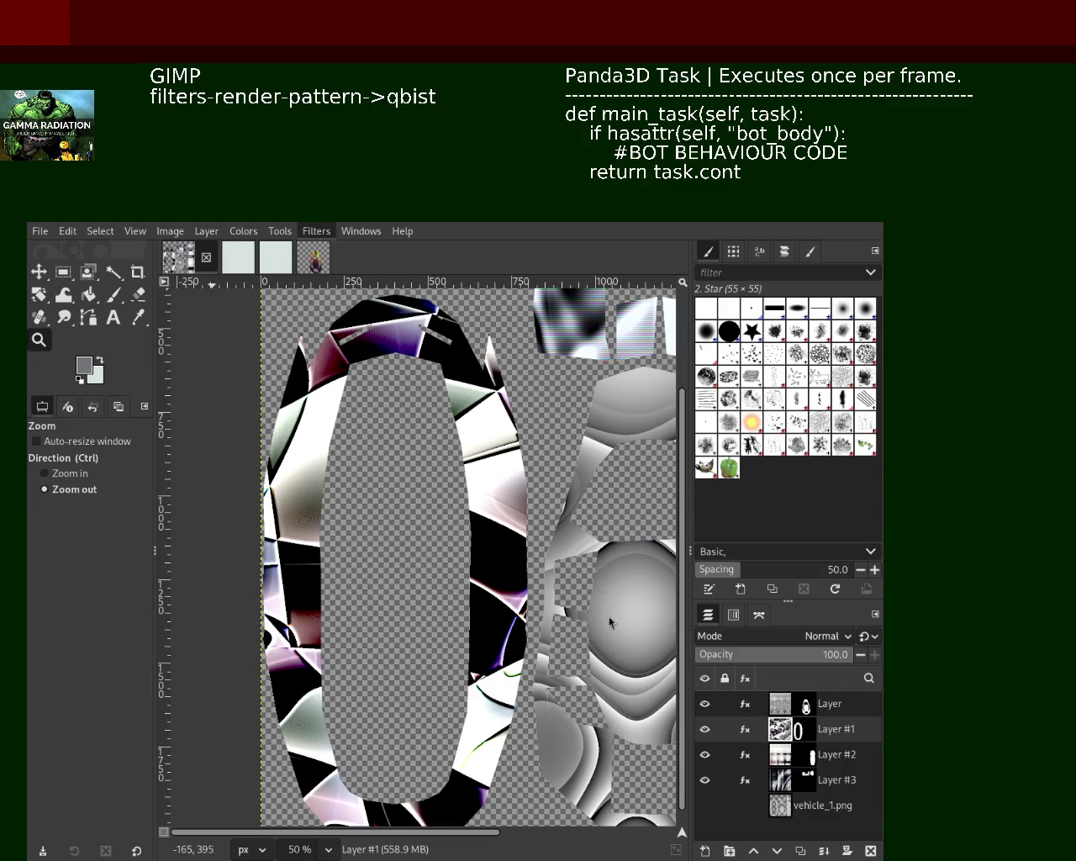
{"action": "key", "text": "ctrl+f"}
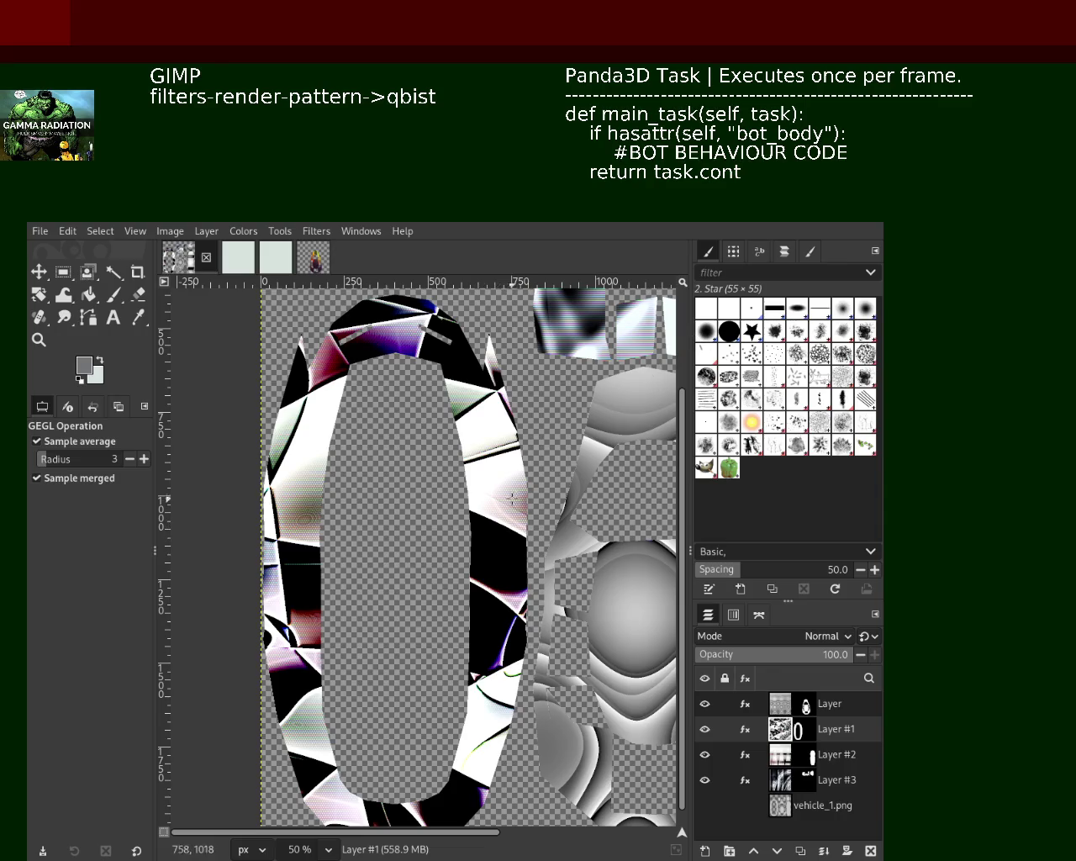
{"action": "left_click_drag", "start_coordinate": [509, 567], "coordinate": [397, 521]}
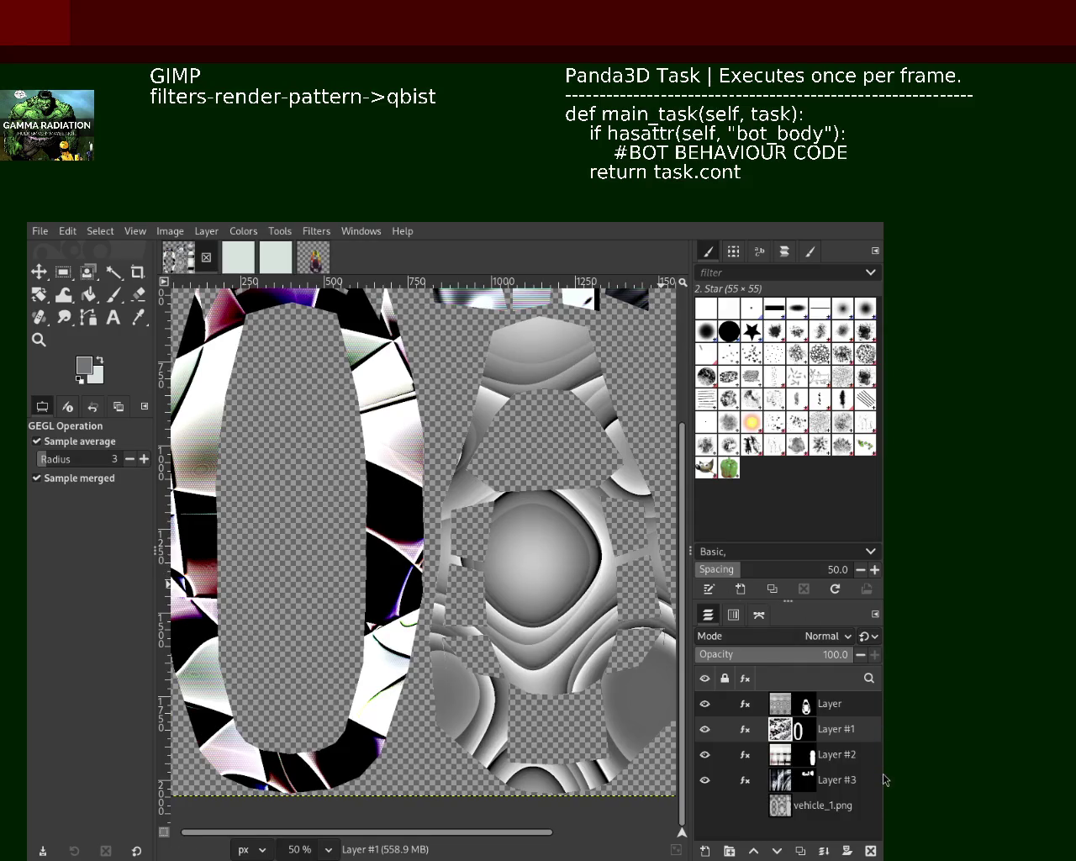
{"action": "left_click", "coordinate": [841, 709]}
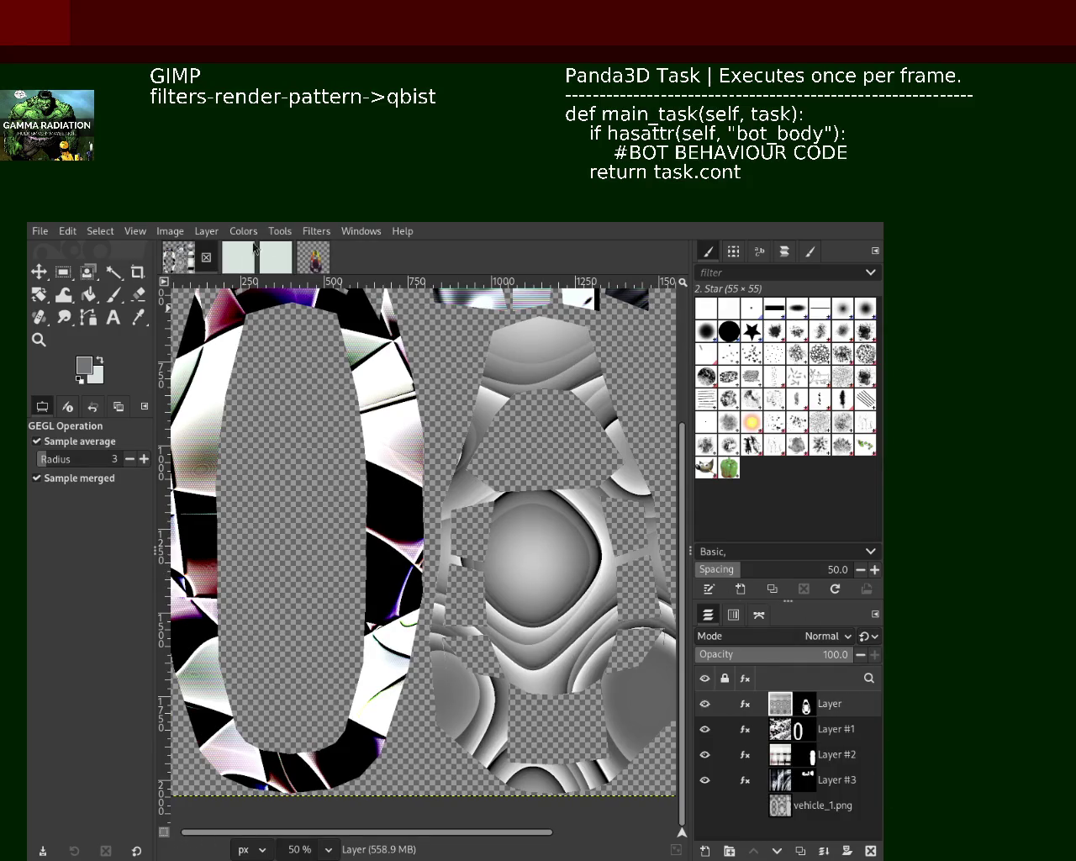
Re-apply the last filter to the top layer for faint scanline streaking on the grey pieces
{"action": "left_click", "coordinate": [318, 233]}
{"action": "key", "text": "ctrl+f"}
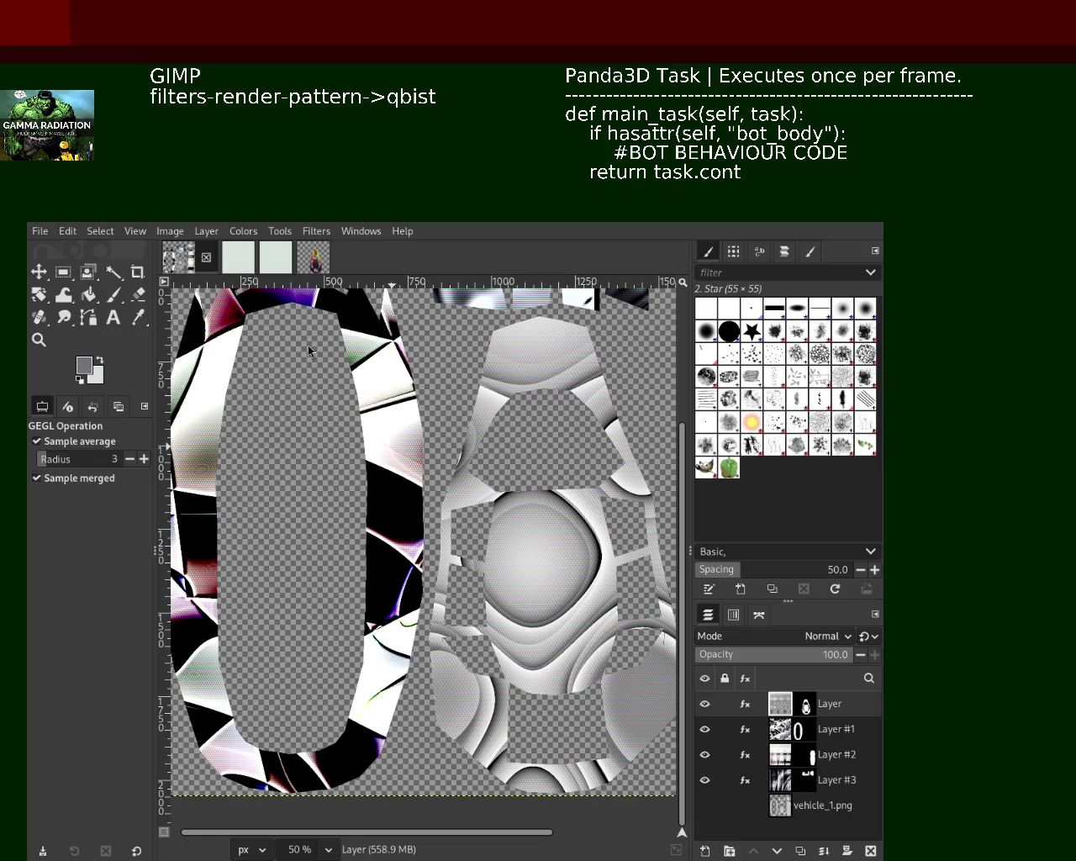
{"action": "key", "text": "z"}
{"action": "left_click", "coordinate": [524, 548], "text": "ctrl"}
Zoom out until the whole vehicle texture fits the view, then select Layer #1's mask
{"action": "left_click", "coordinate": [512, 474], "text": "ctrl"}
{"action": "left_click", "coordinate": [511, 473]}
{"action": "left_click", "coordinate": [512, 473], "text": "ctrl"}
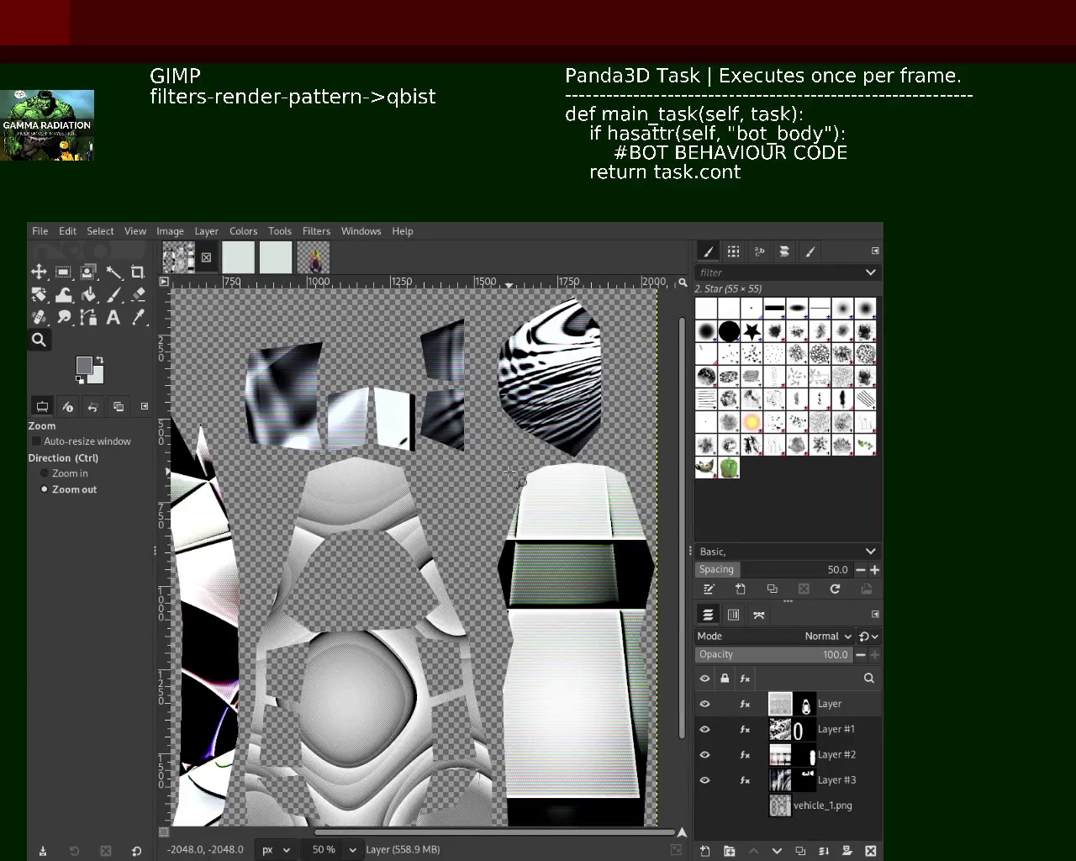
{"action": "left_click", "coordinate": [511, 473]}
{"action": "left_click", "coordinate": [439, 597], "text": "ctrl"}
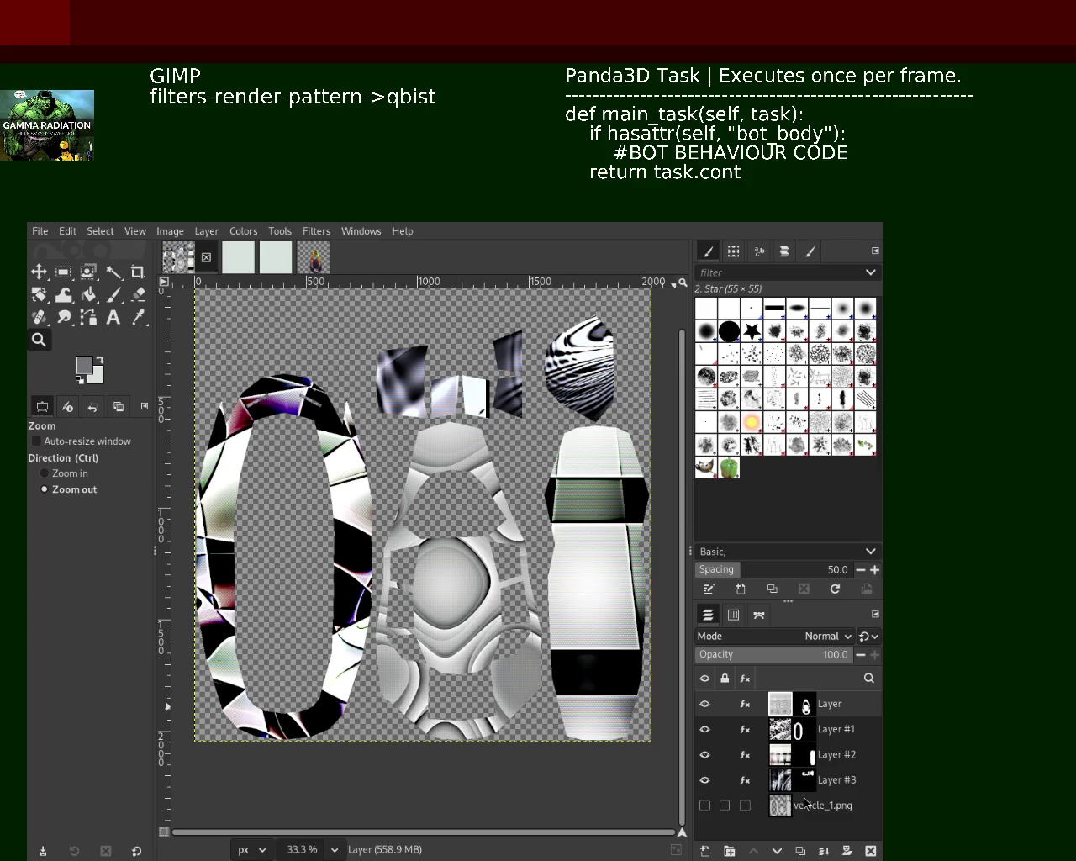
{"action": "left_click", "coordinate": [804, 733]}
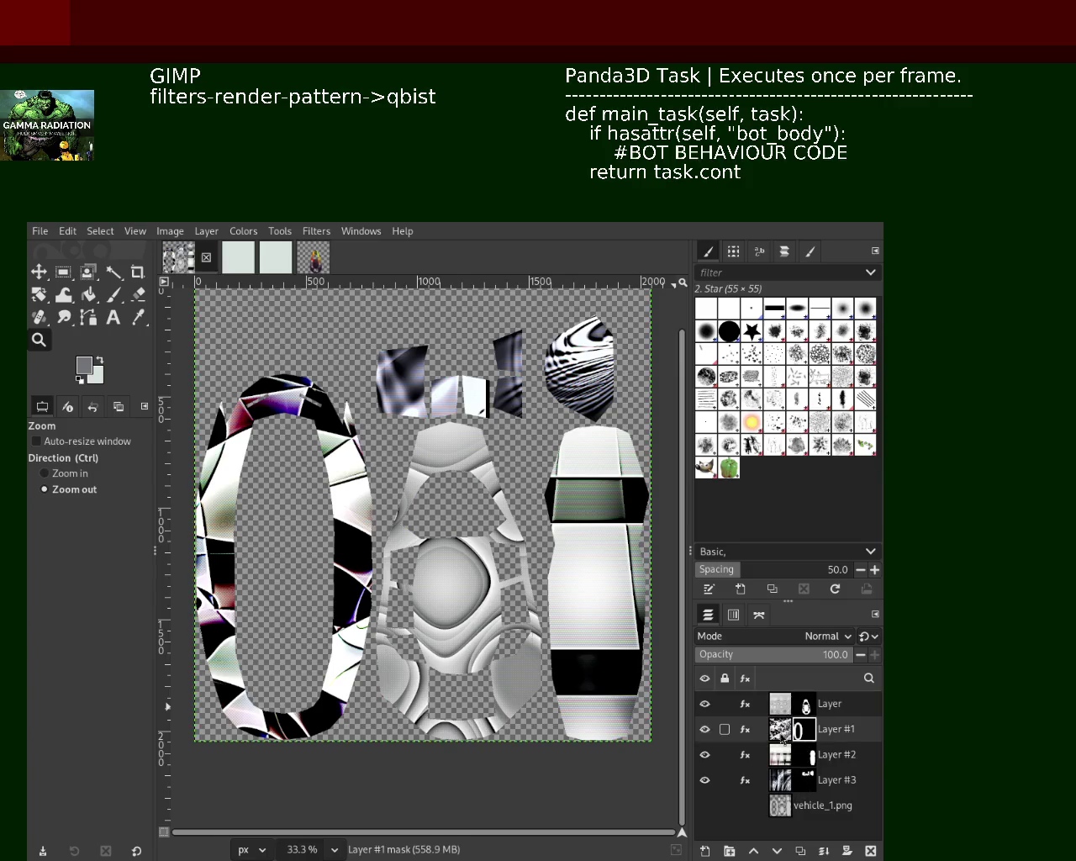
{"action": "left_click", "coordinate": [745, 729]}
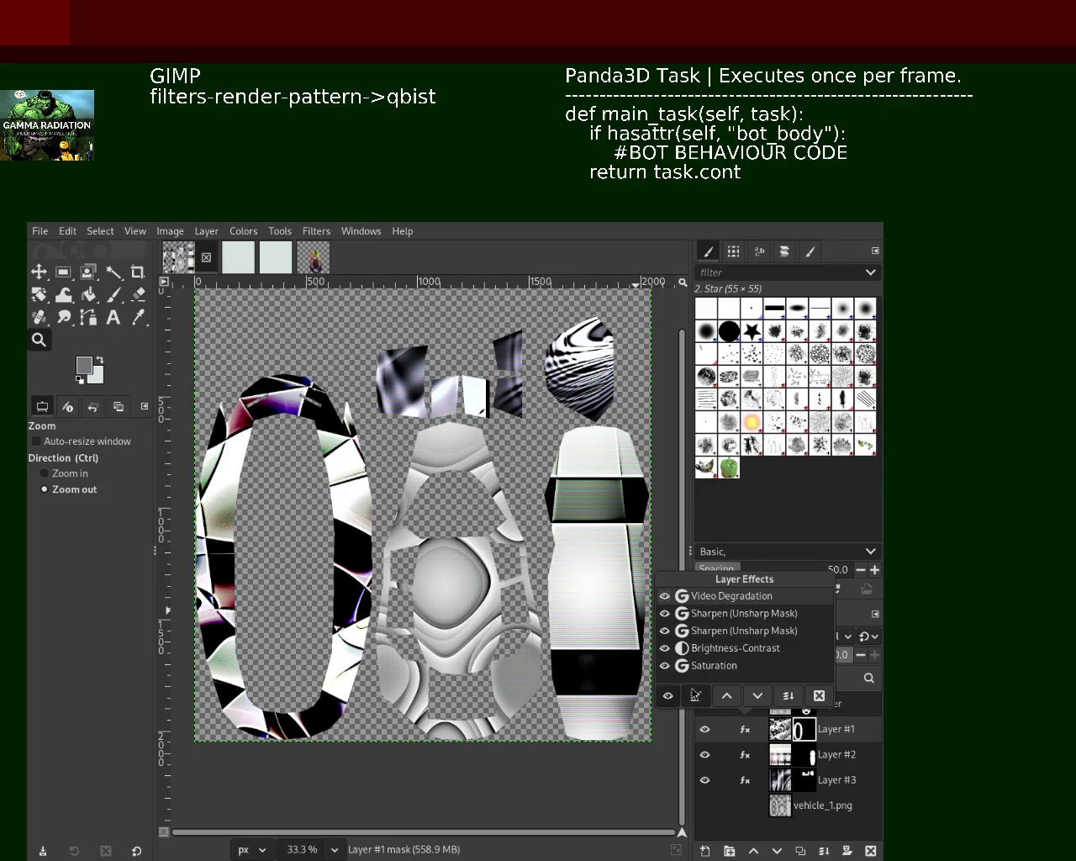
{"action": "left_click", "coordinate": [696, 695]}
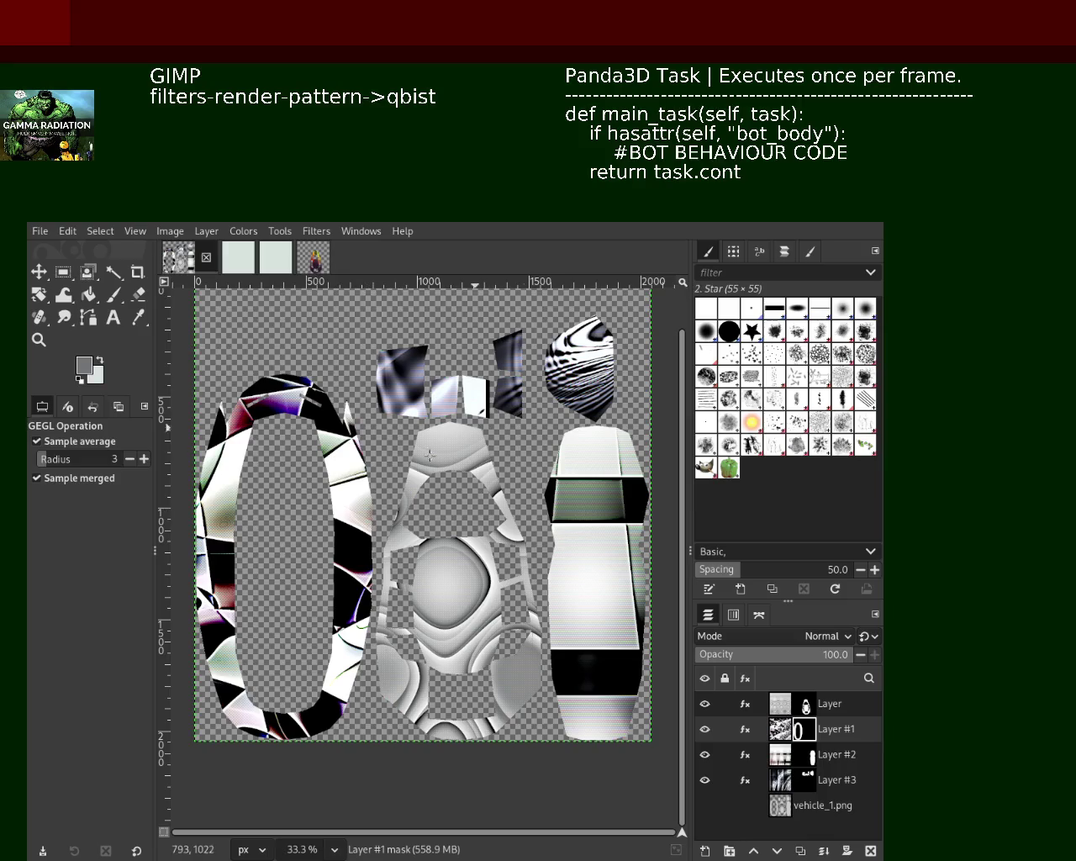
Save the texture project to the vehicle_1 folder and zoom in close on the striped pieces
{"action": "key", "text": "ctrl+s"}
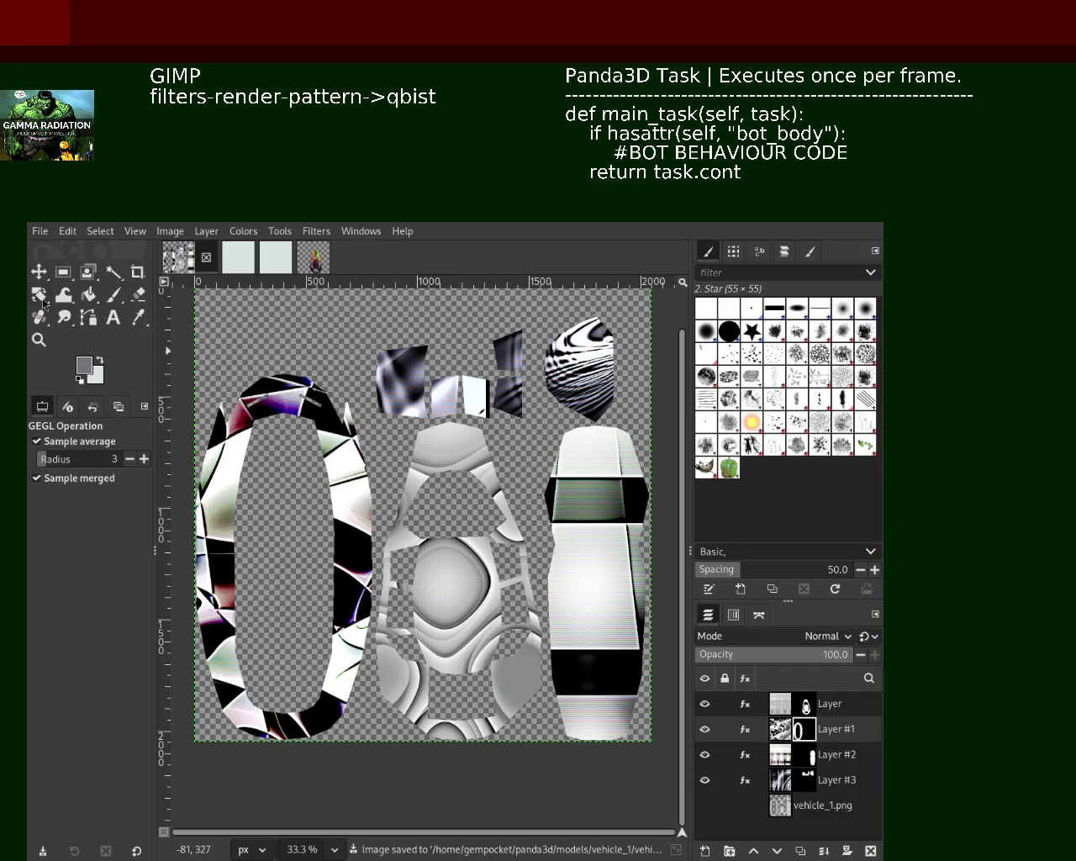
{"action": "left_click", "coordinate": [40, 274]}
{"action": "left_click", "coordinate": [42, 342]}
{"action": "left_click", "coordinate": [627, 514], "text": "ctrl"}
{"action": "left_click", "coordinate": [626, 515], "text": "ctrl"}
{"action": "left_click", "coordinate": [626, 515]}
{"action": "left_click", "coordinate": [626, 514]}
{"action": "left_click", "coordinate": [627, 515]}
{"action": "left_click", "coordinate": [626, 515]}
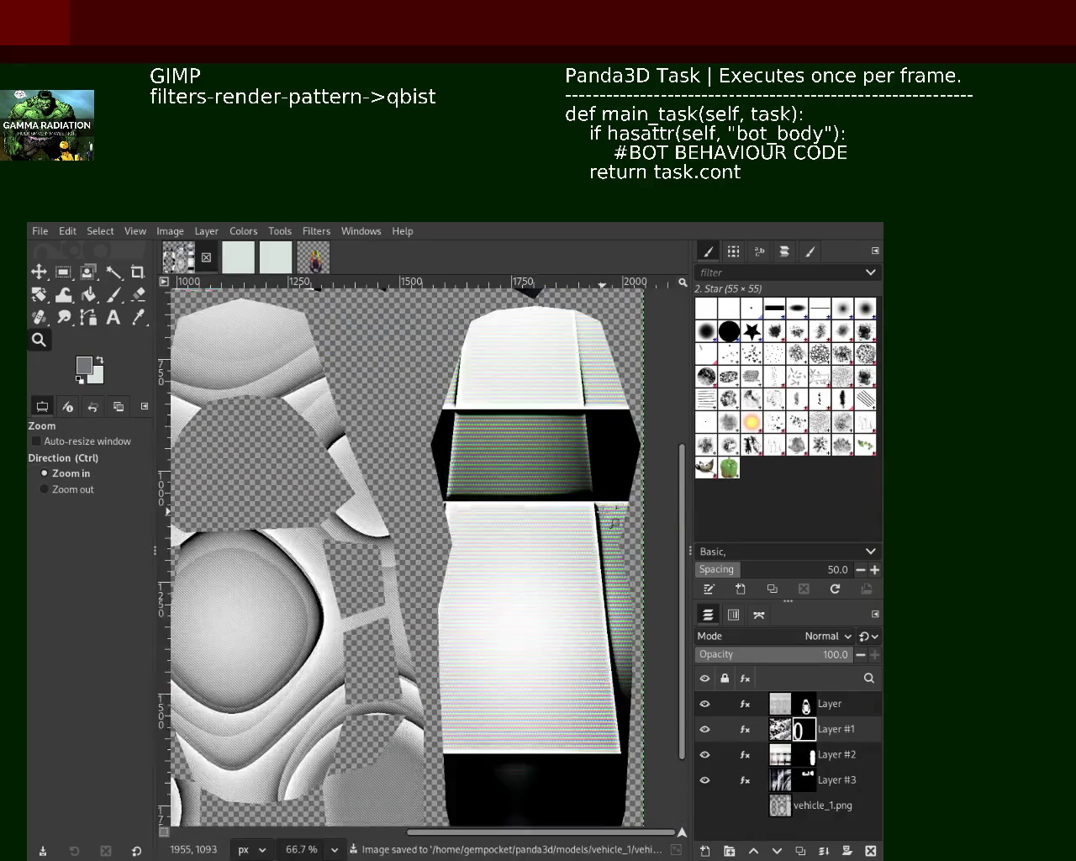
{"action": "left_click", "coordinate": [627, 515]}
{"action": "left_click", "coordinate": [627, 514]}
Inspect the ring-shaped piece and left side up close, then fit the whole texture in view
{"action": "left_click", "coordinate": [518, 543], "text": "ctrl"}
{"action": "left_click", "coordinate": [518, 543], "text": "ctrl"}
{"action": "left_click", "coordinate": [513, 539]}
{"action": "left_click", "coordinate": [513, 538]}
{"action": "left_click", "coordinate": [513, 538]}
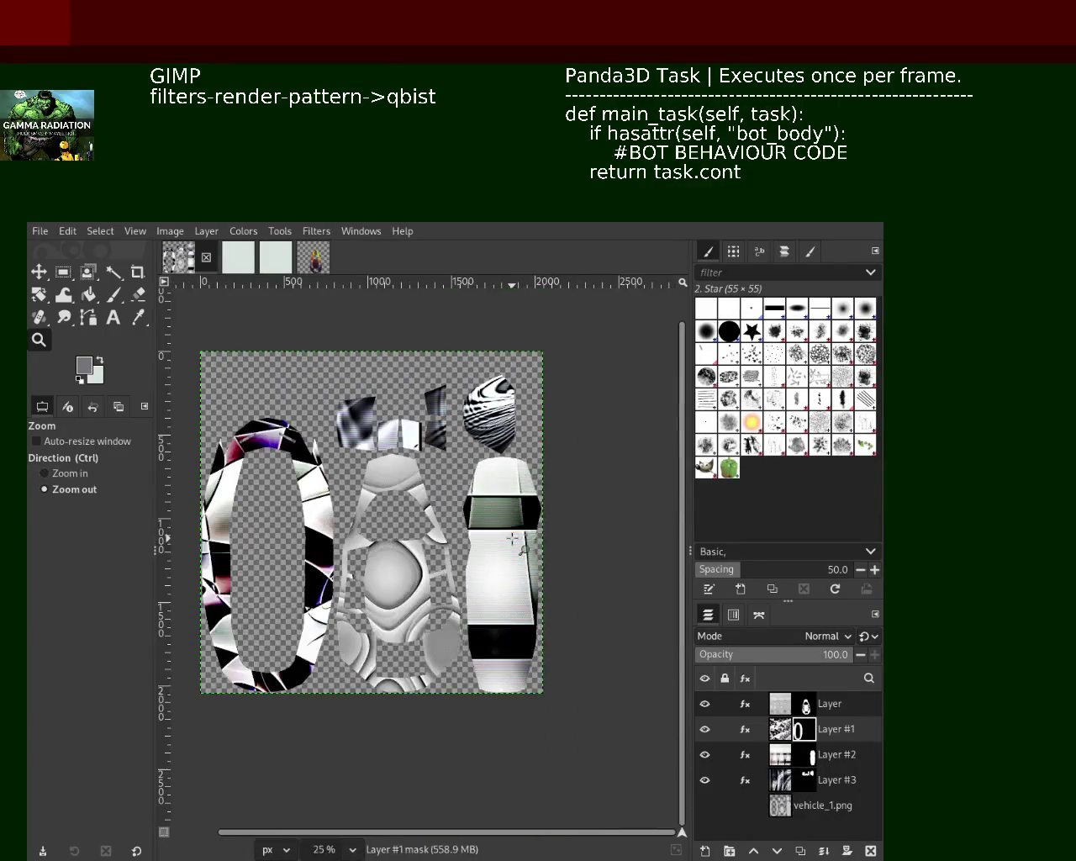
{"action": "left_click", "coordinate": [446, 469], "text": "ctrl"}
{"action": "left_click", "coordinate": [446, 468], "text": "ctrl"}
{"action": "left_click", "coordinate": [446, 468], "text": "ctrl"}
{"action": "left_click", "coordinate": [447, 468]}
{"action": "left_click", "coordinate": [446, 469]}
{"action": "left_click", "coordinate": [447, 468]}
{"action": "left_click", "coordinate": [446, 468]}
{"action": "left_click", "coordinate": [266, 573], "text": "ctrl"}
{"action": "left_click", "coordinate": [266, 573], "text": "ctrl"}
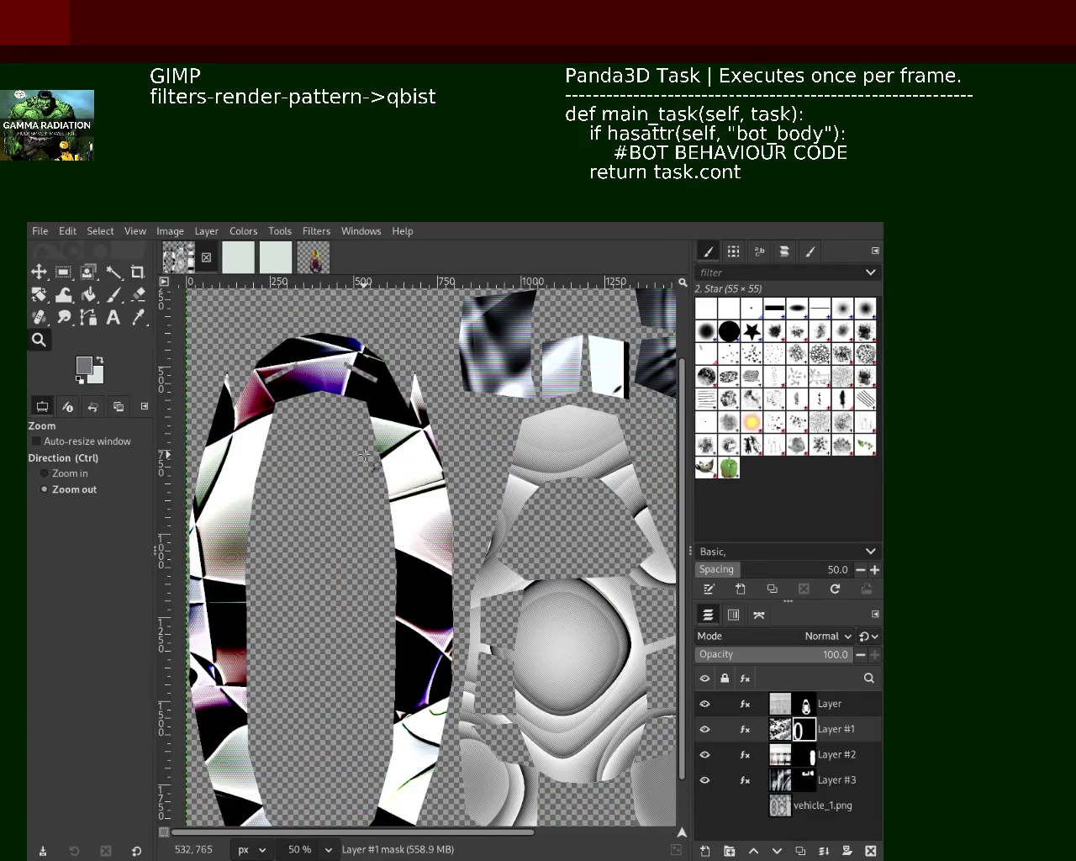
{"action": "left_click", "coordinate": [347, 578]}
{"action": "left_click", "coordinate": [346, 578]}
{"action": "left_click", "coordinate": [346, 579], "text": "ctrl"}
{"action": "type", "text": "fitlers-d"}
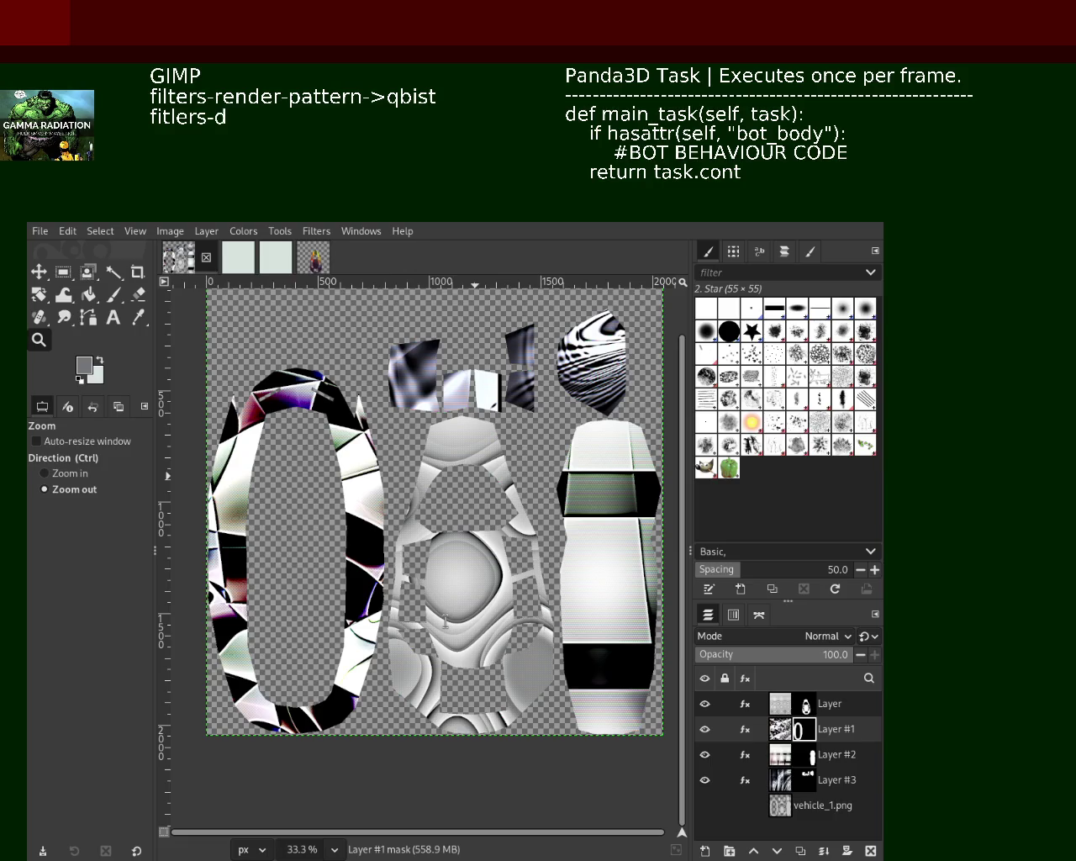
{"action": "type", "text": "sto"}
{"action": "type", "text": "rts-video deg"}
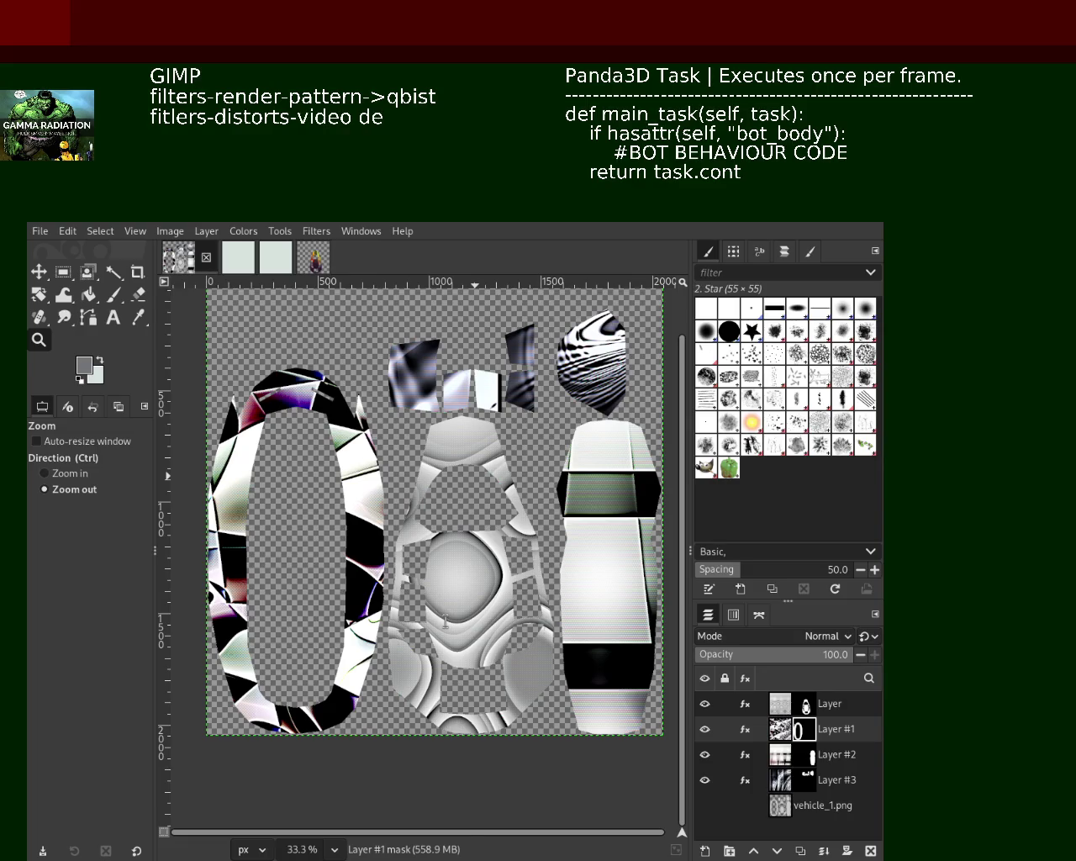
{"action": "type", "text": "radation"}
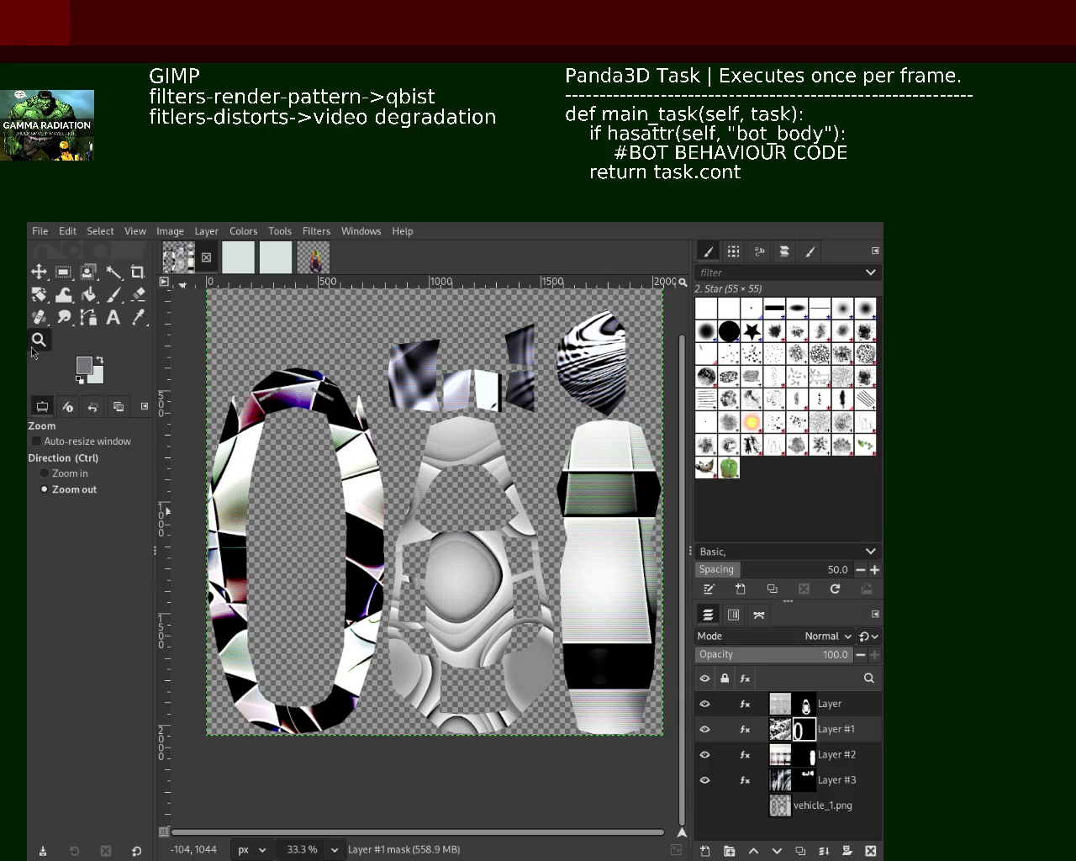
Zoom in close on the middle grey piece, then back out to the whole texture
{"action": "left_click", "coordinate": [501, 541], "text": "ctrl"}
{"action": "left_click", "coordinate": [502, 541], "text": "ctrl"}
{"action": "left_click", "coordinate": [501, 541], "text": "ctrl"}
{"action": "left_click", "coordinate": [501, 541], "text": "ctrl"}
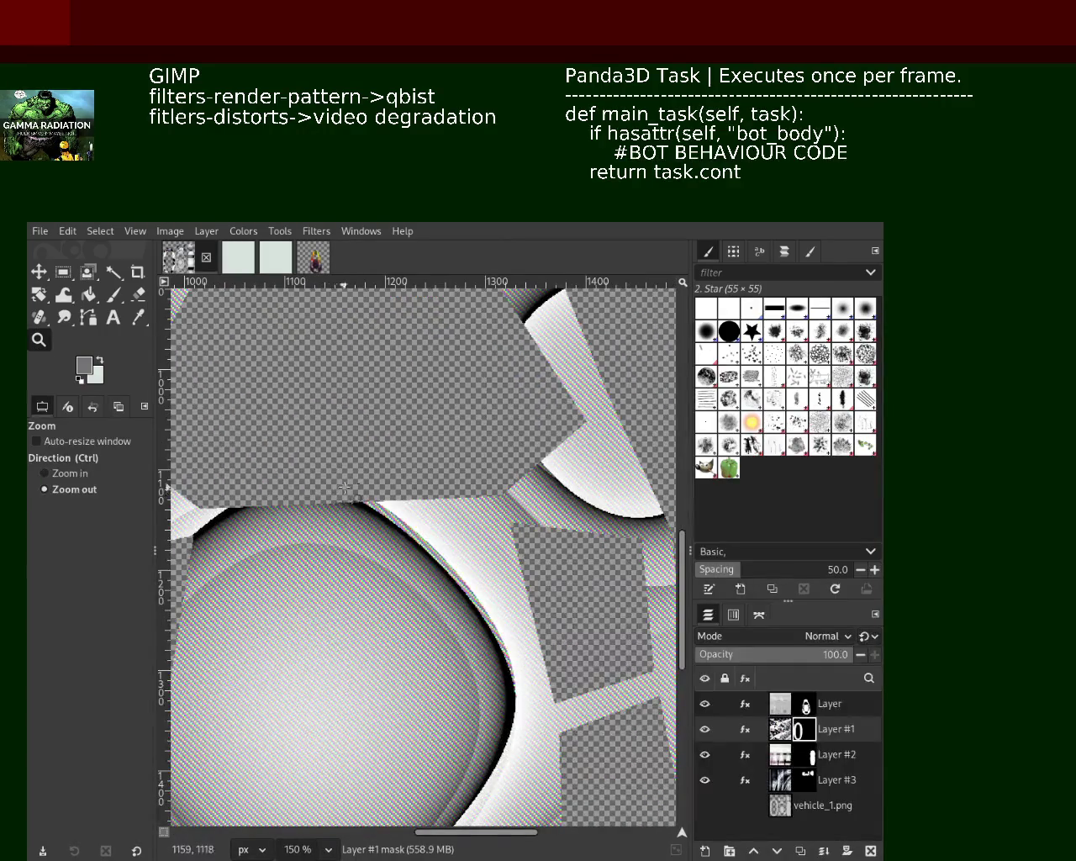
{"action": "left_click", "coordinate": [404, 500], "text": "ctrl"}
{"action": "left_click", "coordinate": [387, 454], "text": "ctrl"}
{"action": "left_click", "coordinate": [378, 429], "text": "ctrl"}
{"action": "left_click", "coordinate": [370, 404], "text": "ctrl"}
{"action": "left_click", "coordinate": [361, 391], "text": "ctrl"}
{"action": "left_click", "coordinate": [360, 387], "text": "ctrl"}
Fit the texture to the view and save the project with Ctrl+S
{"action": "left_click", "coordinate": [362, 395]}
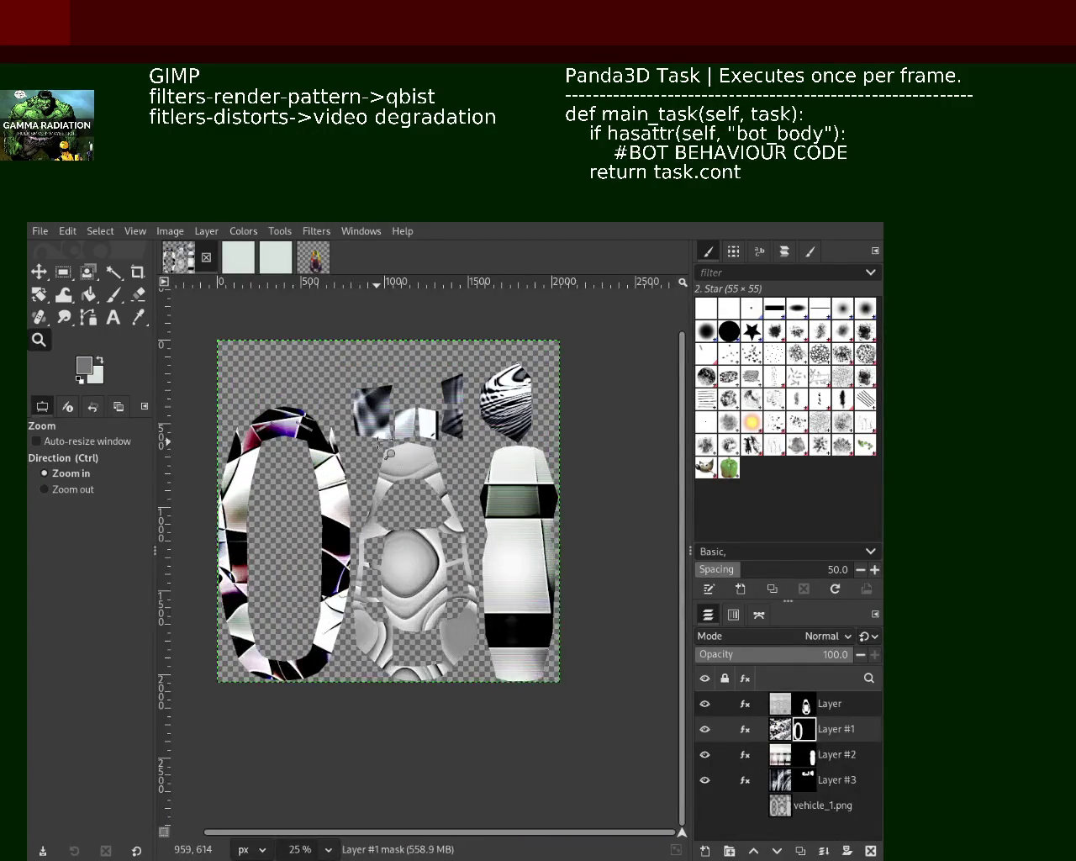
{"action": "left_click", "coordinate": [374, 446]}
{"action": "left_click", "coordinate": [379, 471]}
{"action": "left_click", "coordinate": [391, 513], "text": "ctrl"}
{"action": "left_click", "coordinate": [389, 514], "text": "ctrl"}
{"action": "left_click", "coordinate": [511, 407]}
{"action": "key", "text": "ctrl+s"}
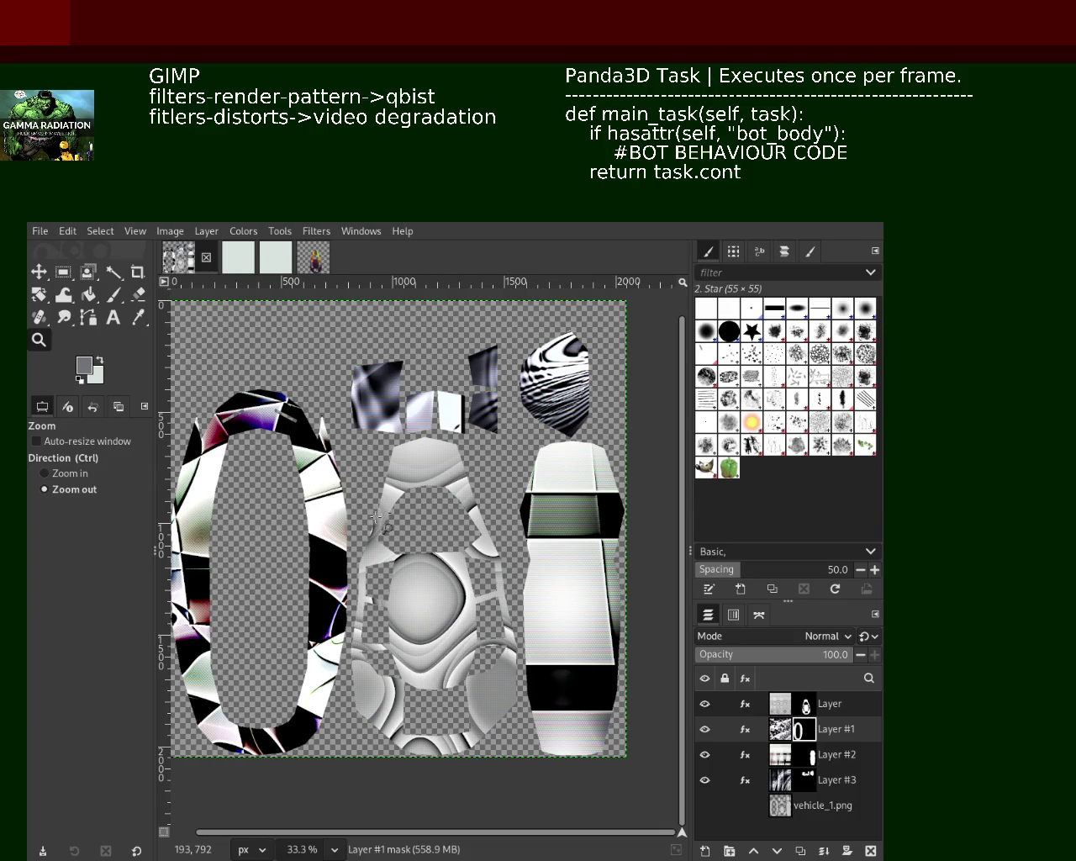
Export the texture over its existing vehicle_1.png file in the vehicle_1 folder
{"action": "key", "text": "ctrl+e"}
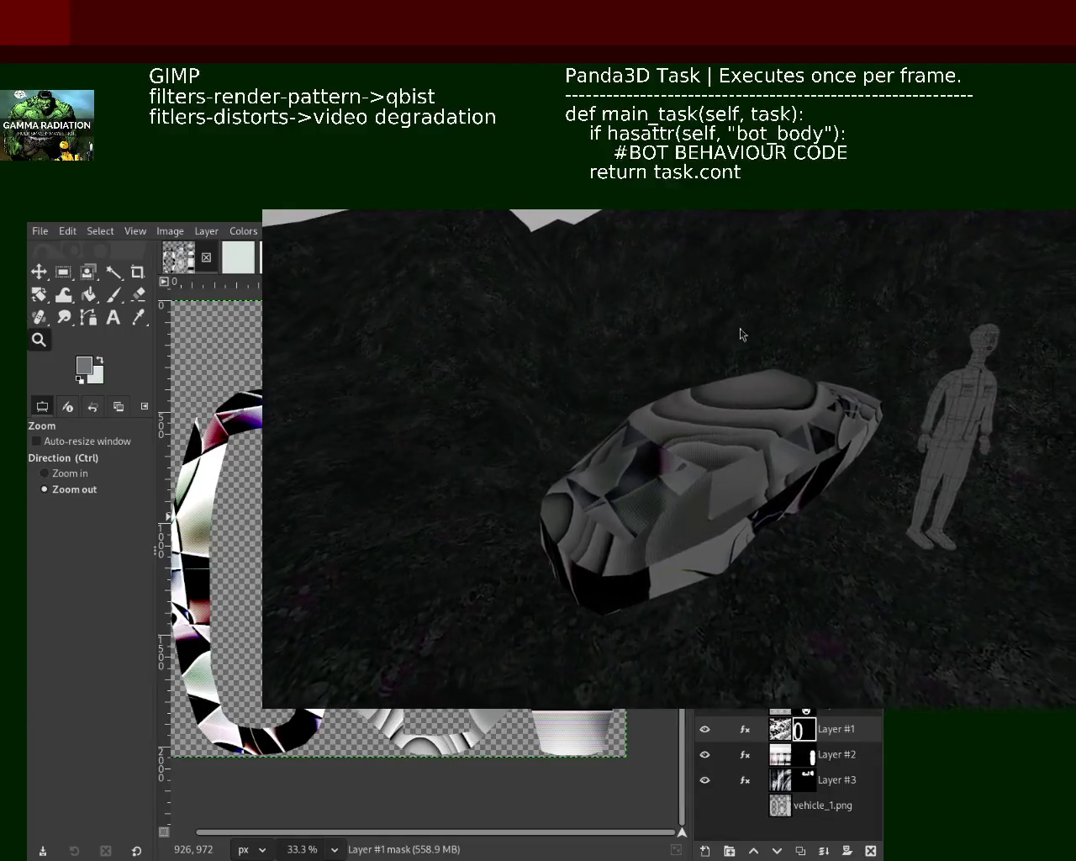
Move the Panda3D window aside to uncover GIMP and open Layer #1's effects list
{"action": "left_click_drag", "start_coordinate": [754, 314], "coordinate": [1075, 219]}
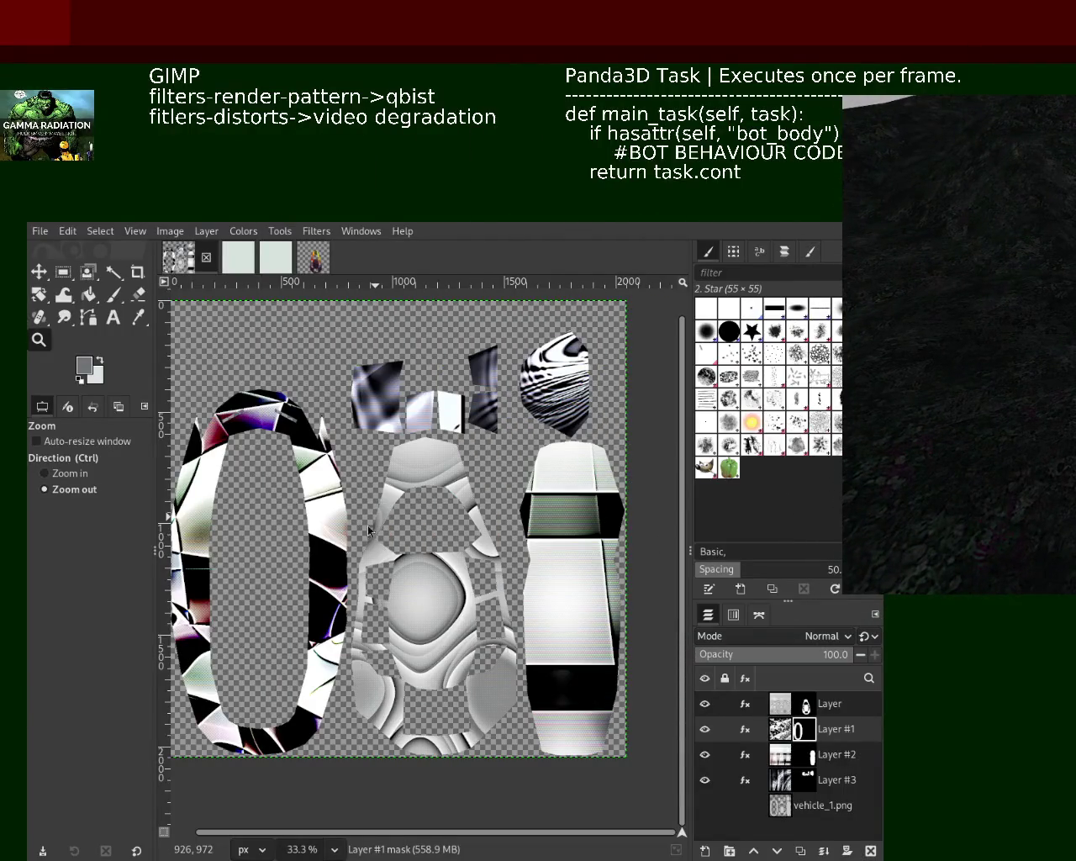
{"action": "mouse_move", "coordinate": [820, 805]}
{"action": "left_click", "coordinate": [745, 779]}
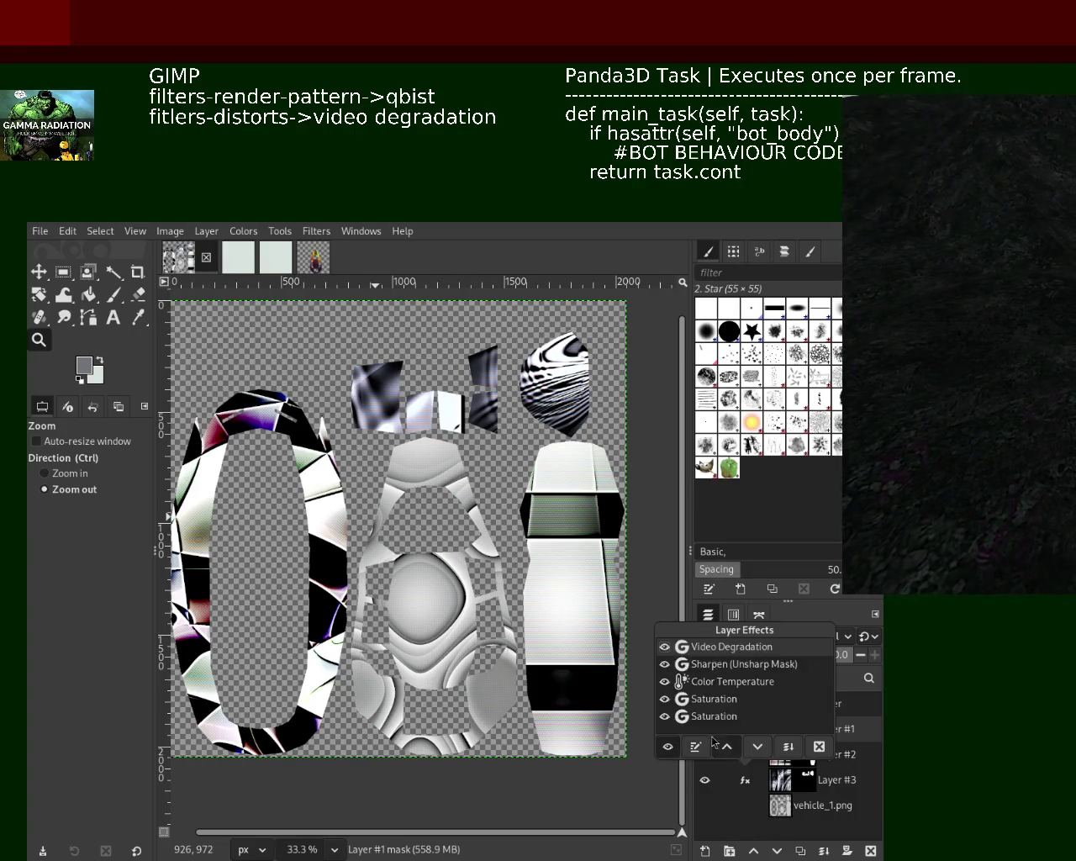
Rework the top layer's Video Degradation effect
{"action": "double_click", "coordinate": [704, 650]}
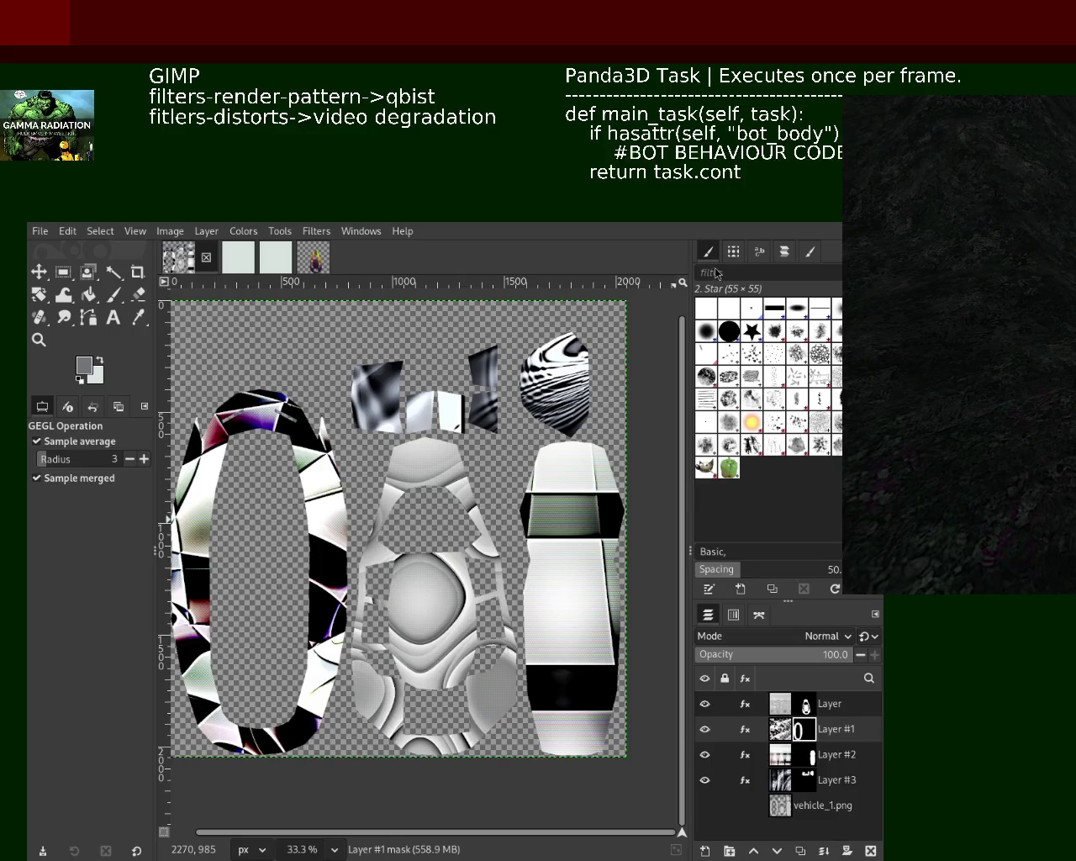
{"action": "left_click", "coordinate": [745, 704]}
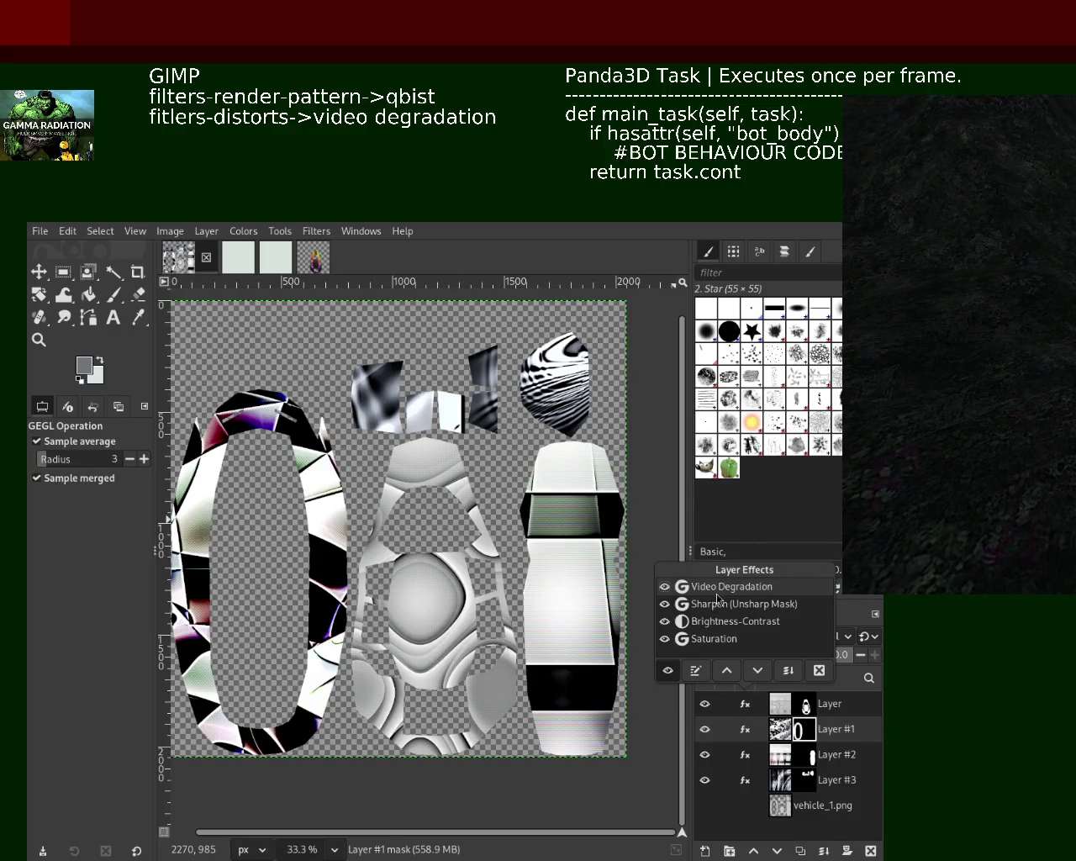
{"action": "double_click", "coordinate": [716, 589]}
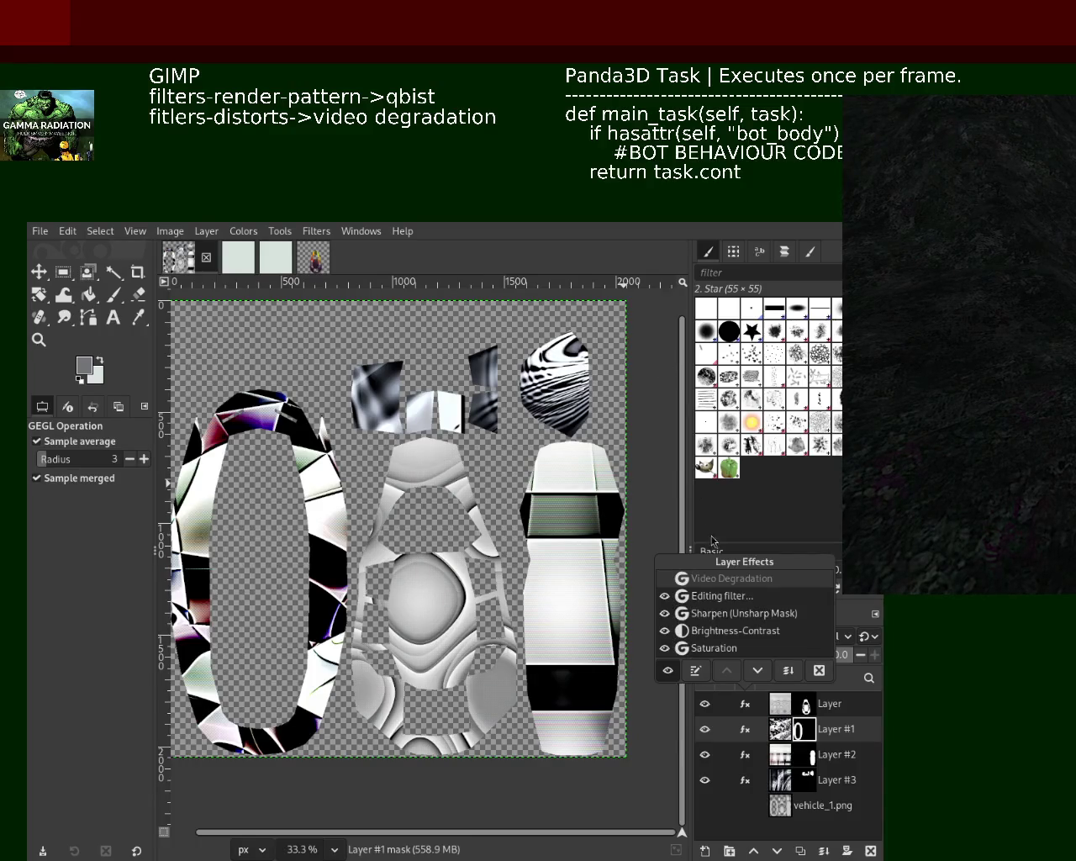
{"action": "key", "text": "Escape"}
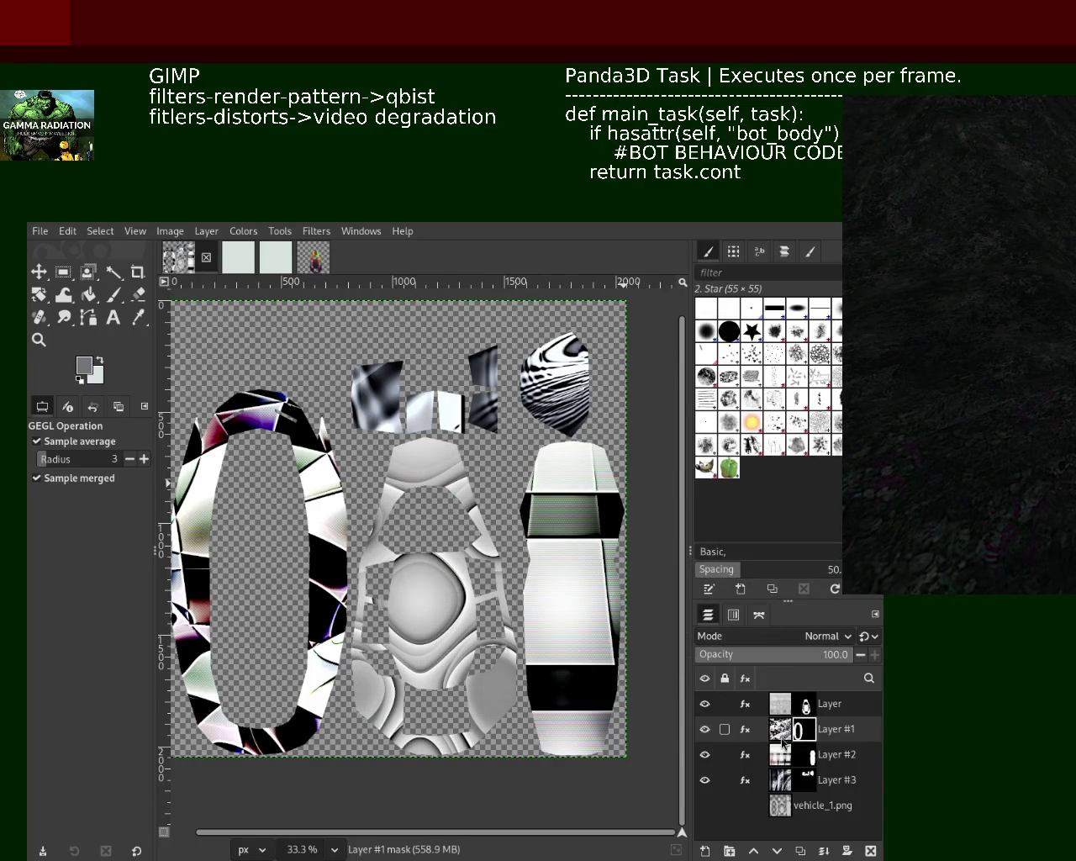
{"action": "left_click", "coordinate": [782, 706]}
{"action": "left_click", "coordinate": [745, 707]}
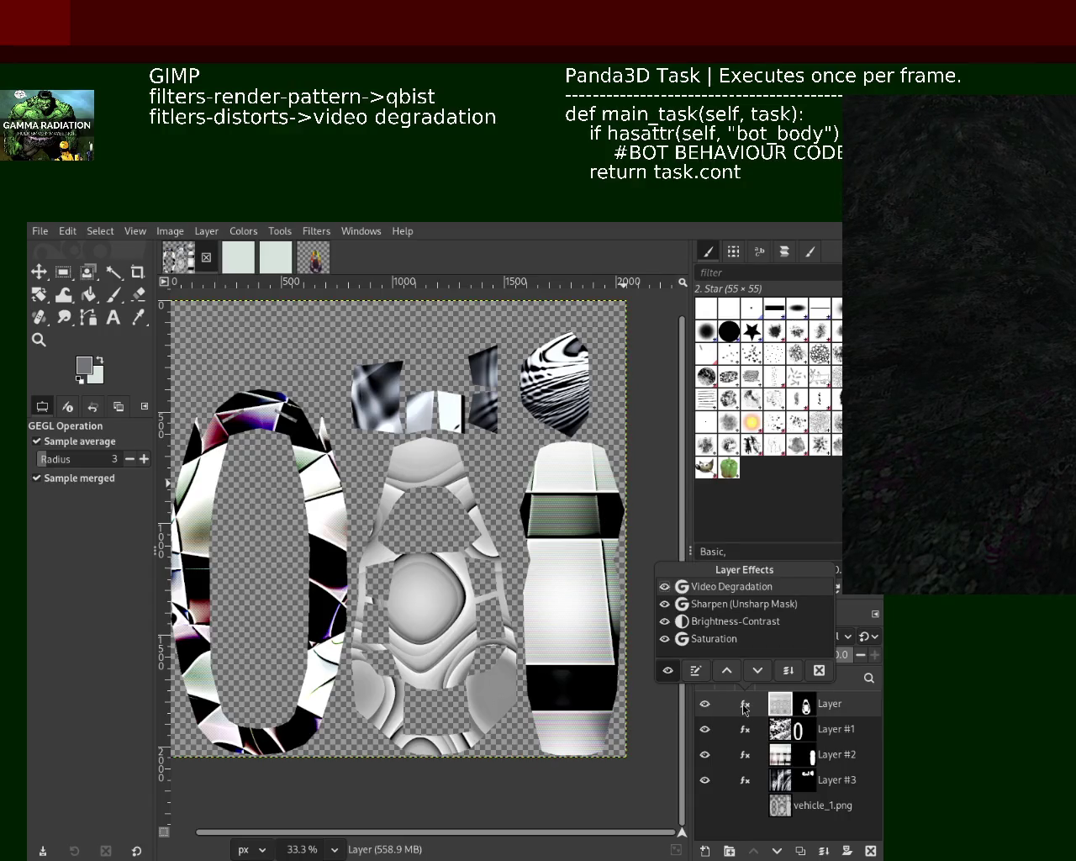
{"action": "double_click", "coordinate": [700, 588]}
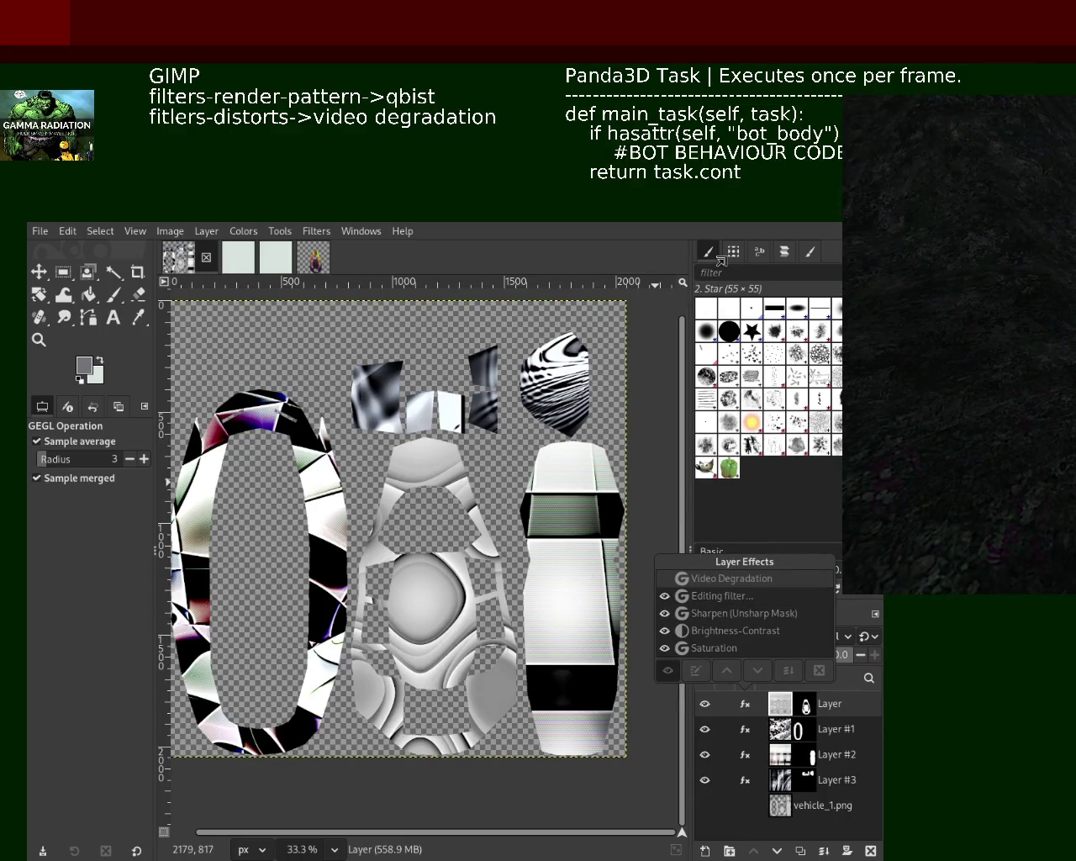
{"action": "key", "text": "Return"}
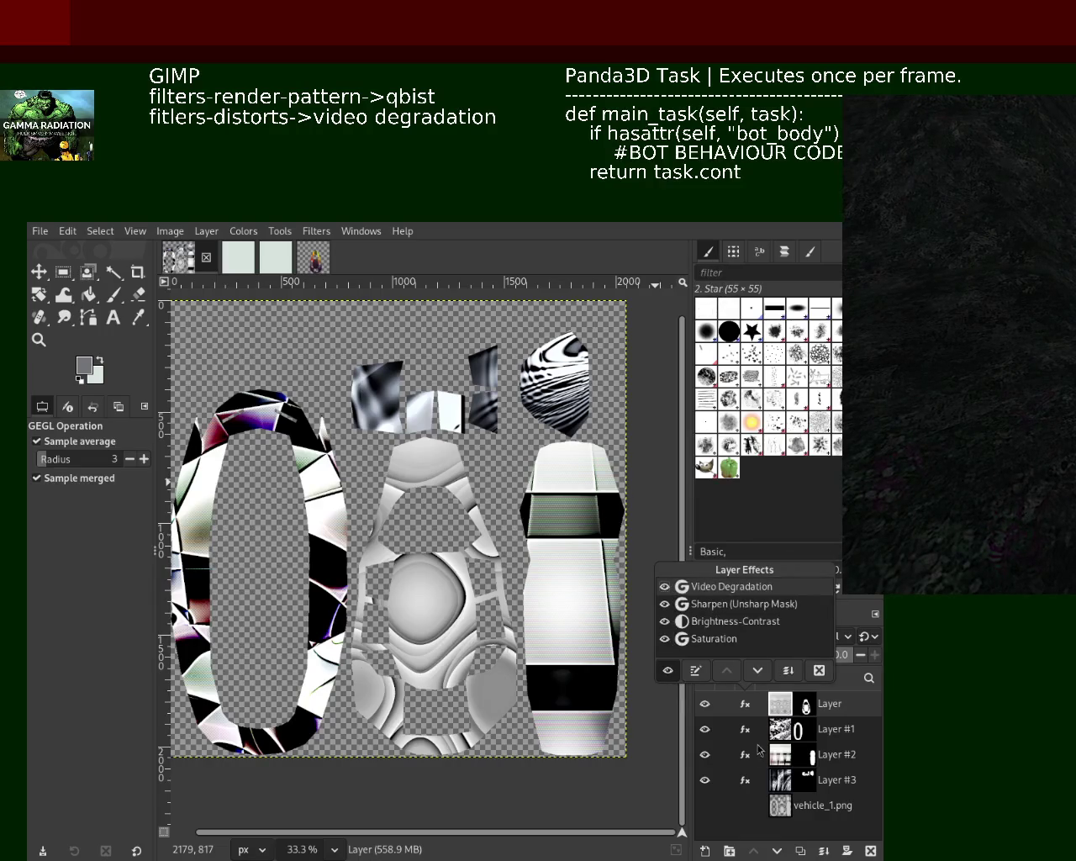
Revisit Layer #1's Video Degradation effect
{"action": "left_click", "coordinate": [747, 731]}
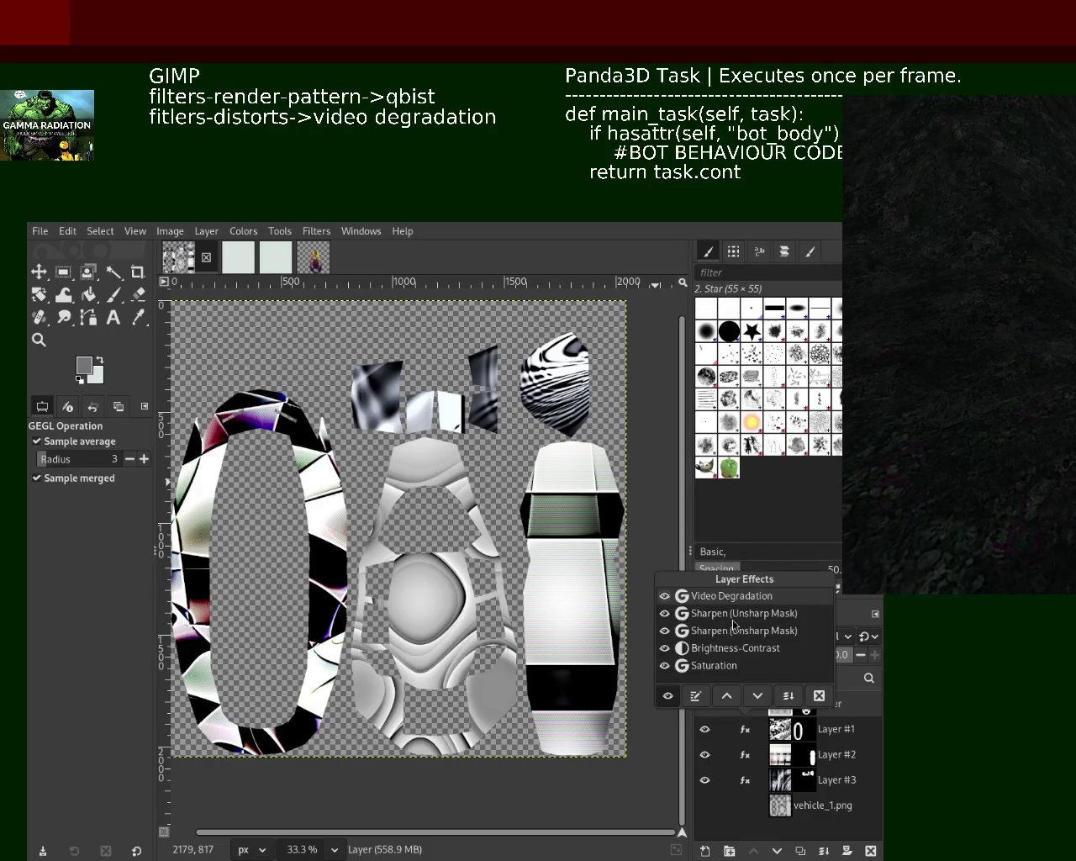
{"action": "double_click", "coordinate": [730, 597]}
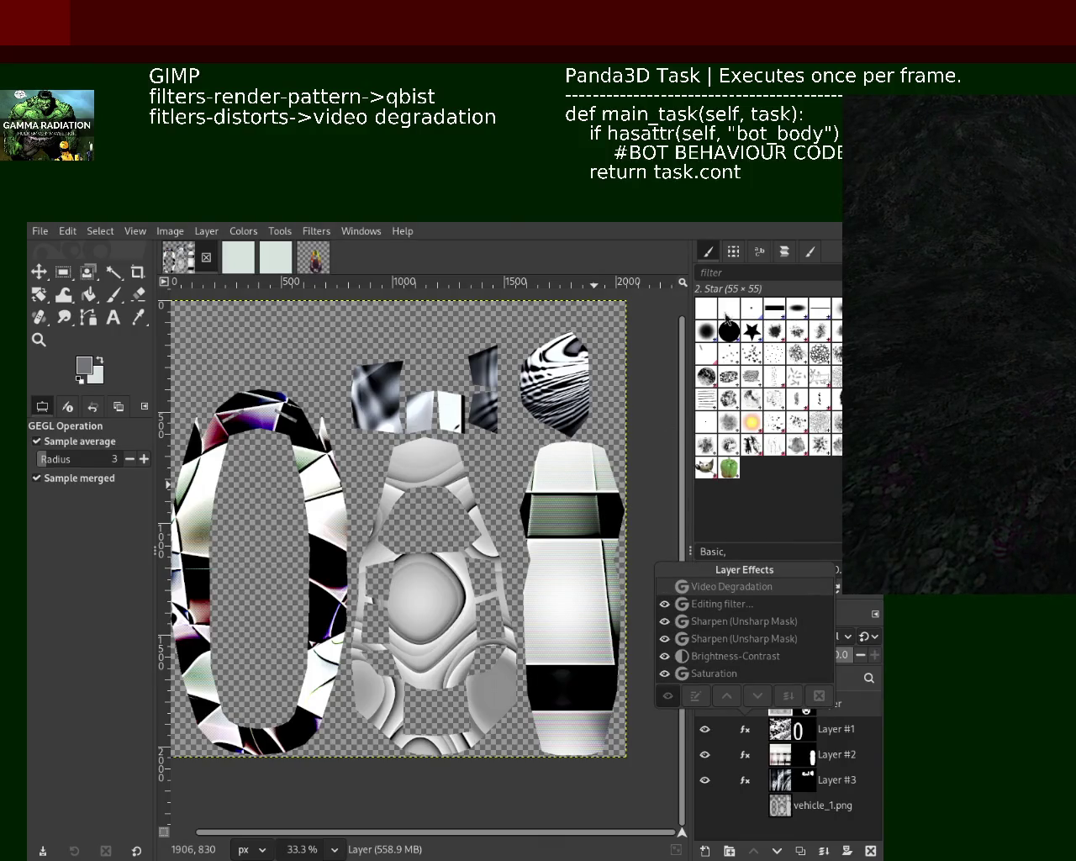
{"action": "left_click", "coordinate": [744, 750]}
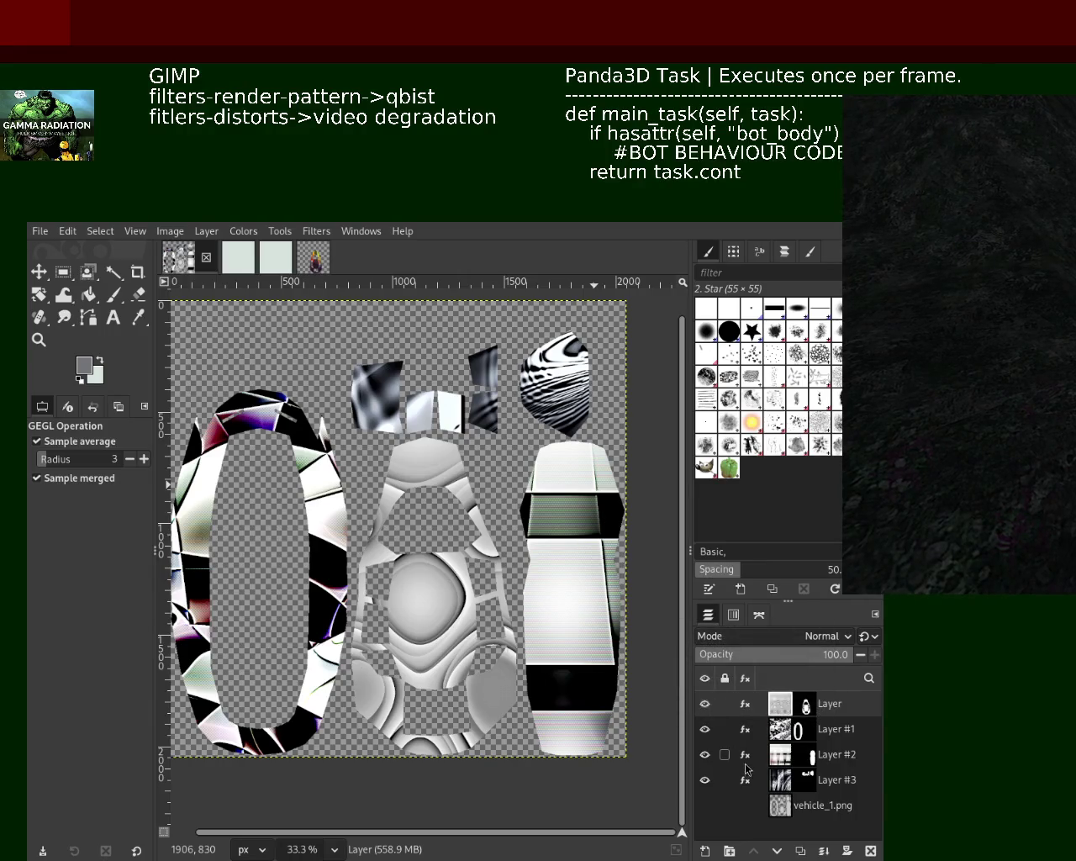
{"action": "left_click", "coordinate": [750, 757]}
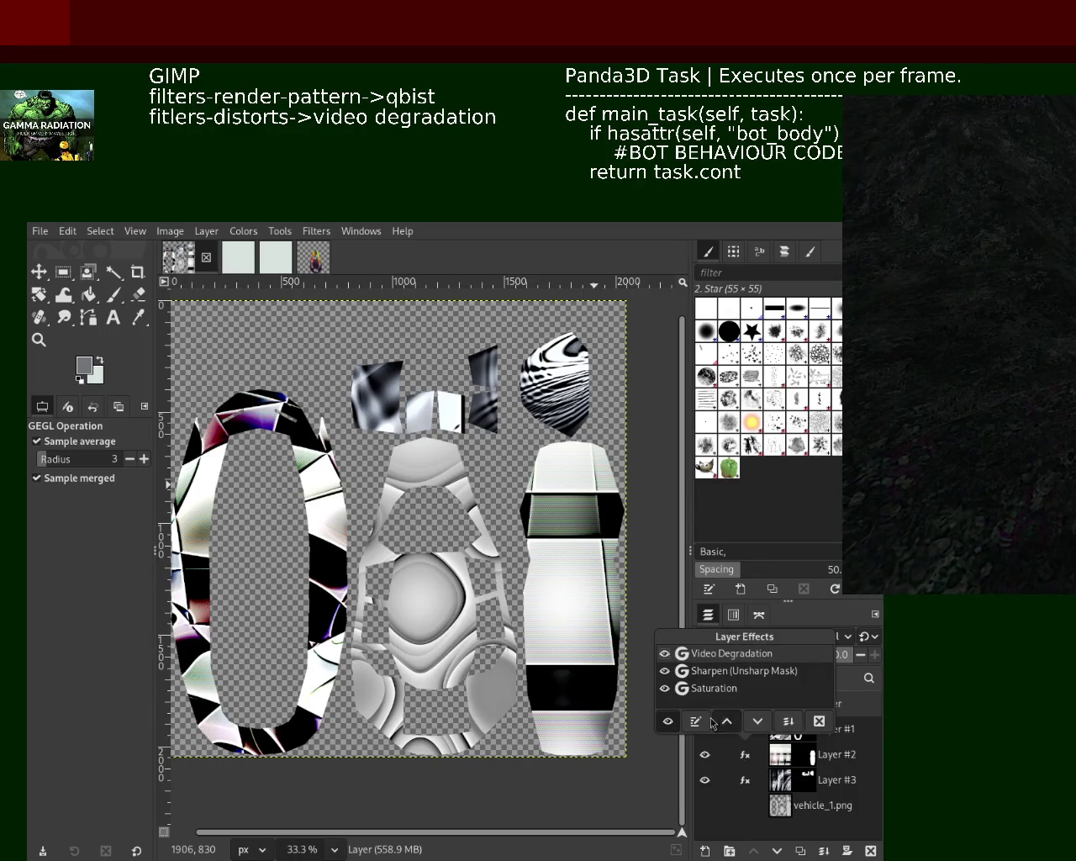
Smooth Layer #2's scan lines and retune Video Degradation on Layer #1 and the top layer
{"action": "double_click", "coordinate": [728, 654]}
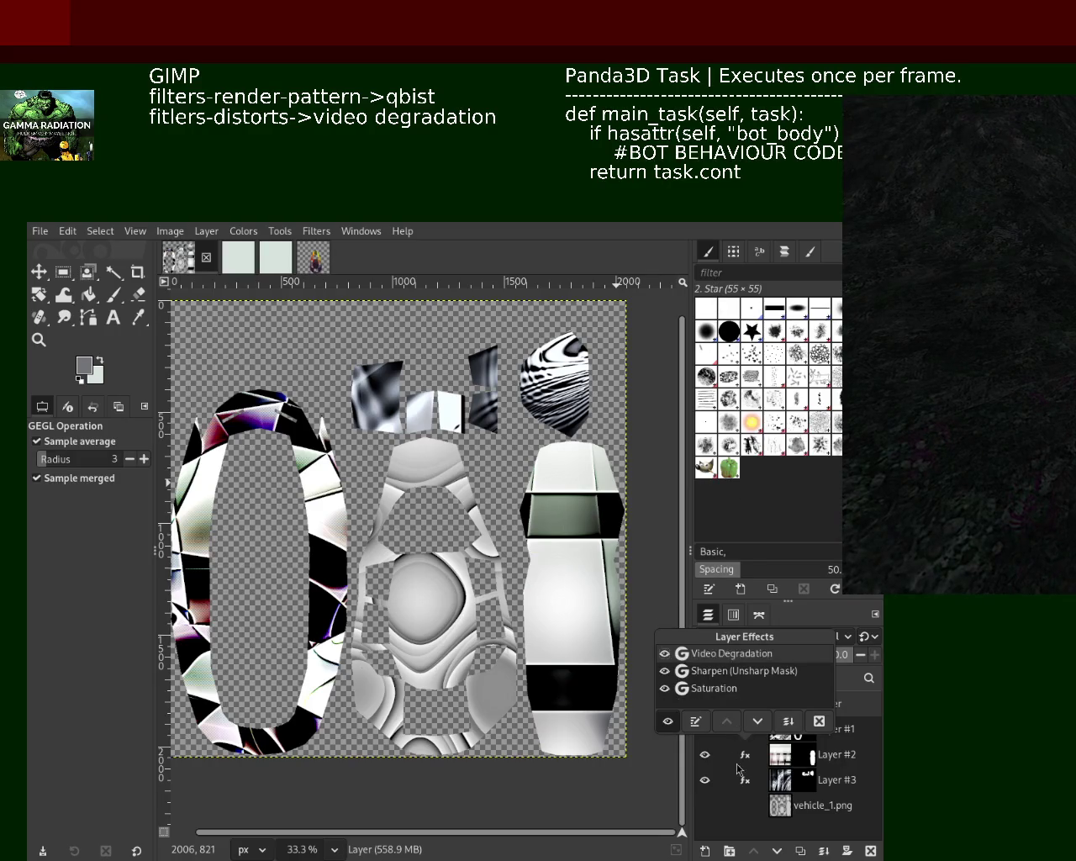
{"action": "left_click", "coordinate": [711, 755]}
{"action": "left_click", "coordinate": [745, 730]}
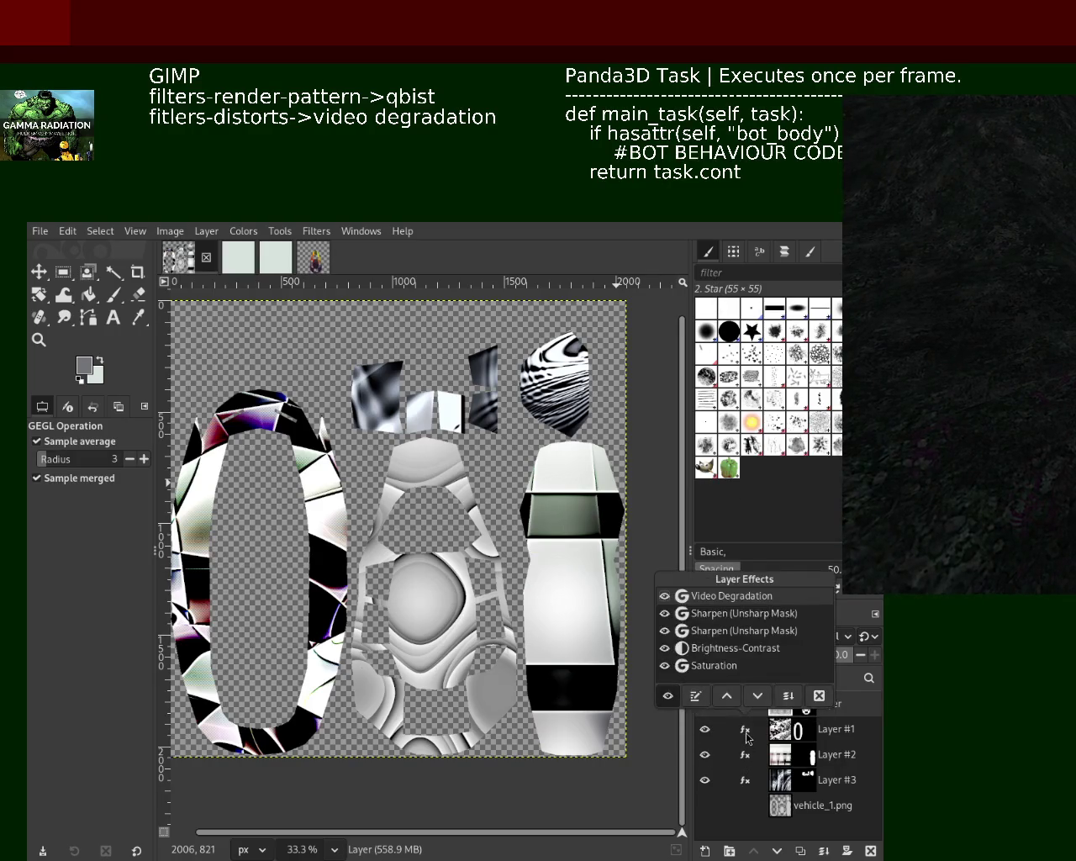
{"action": "double_click", "coordinate": [725, 596]}
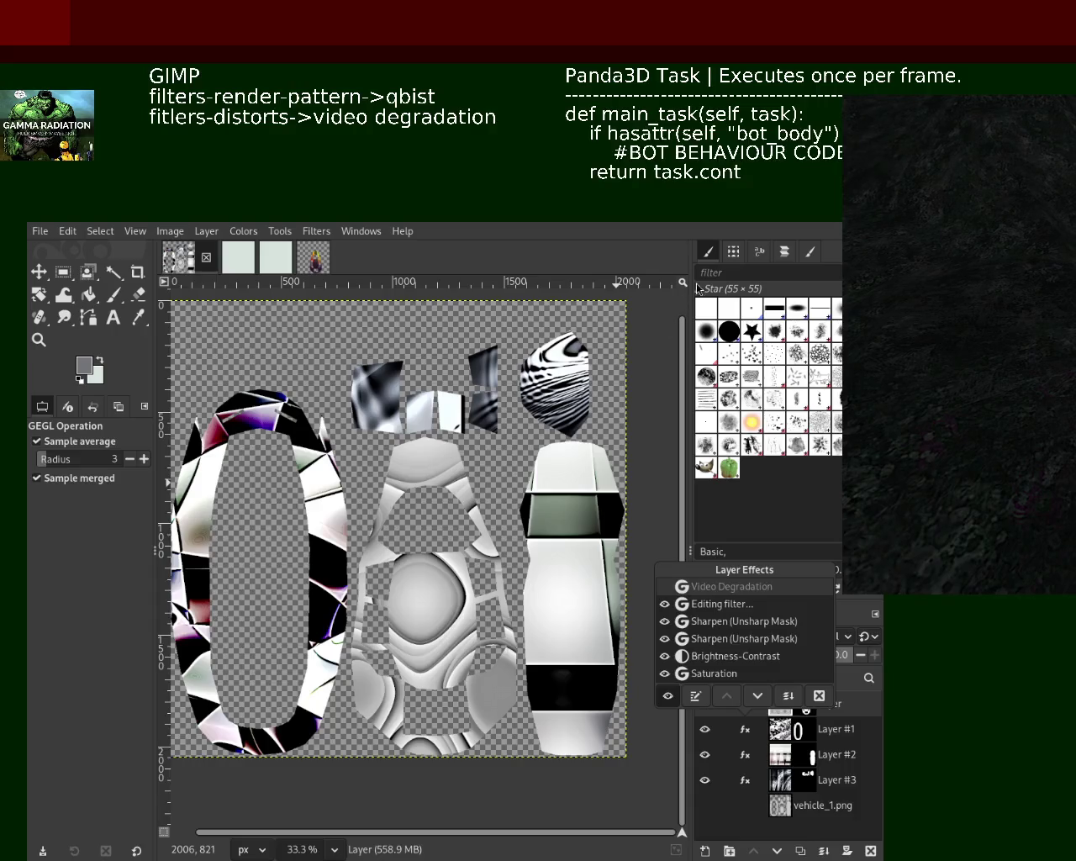
{"action": "left_click", "coordinate": [745, 705]}
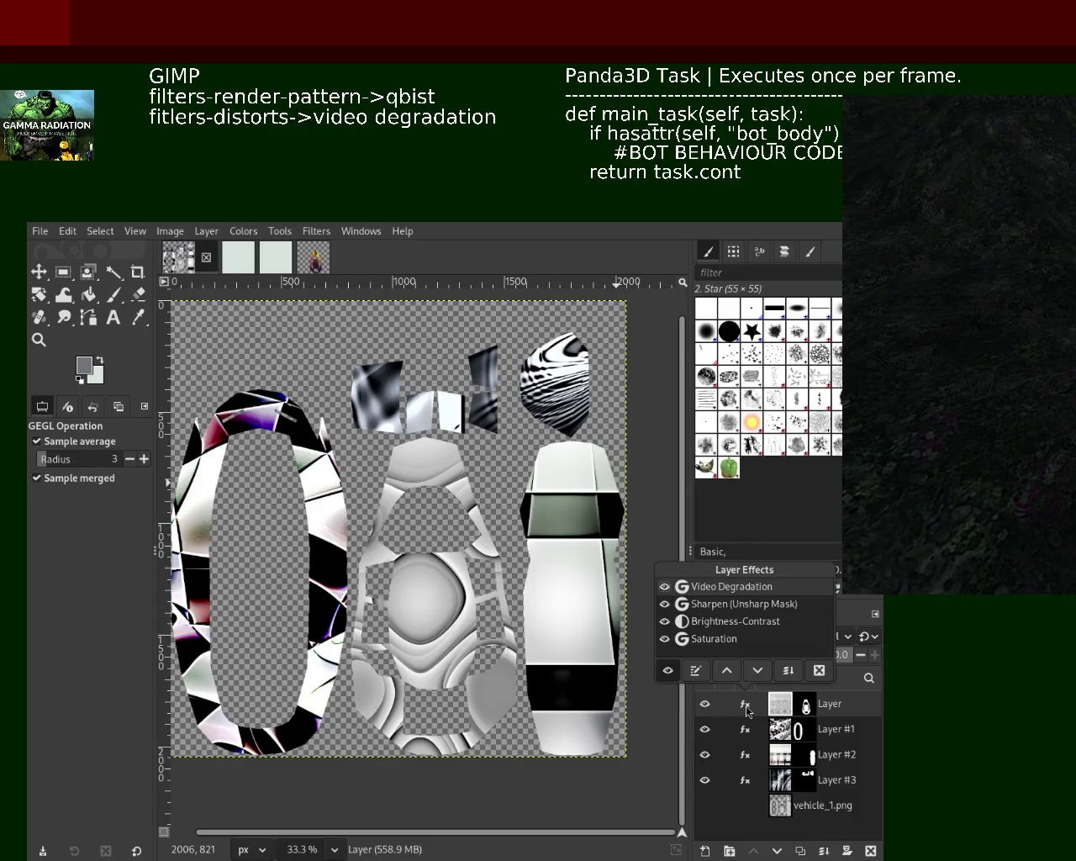
{"action": "double_click", "coordinate": [714, 589]}
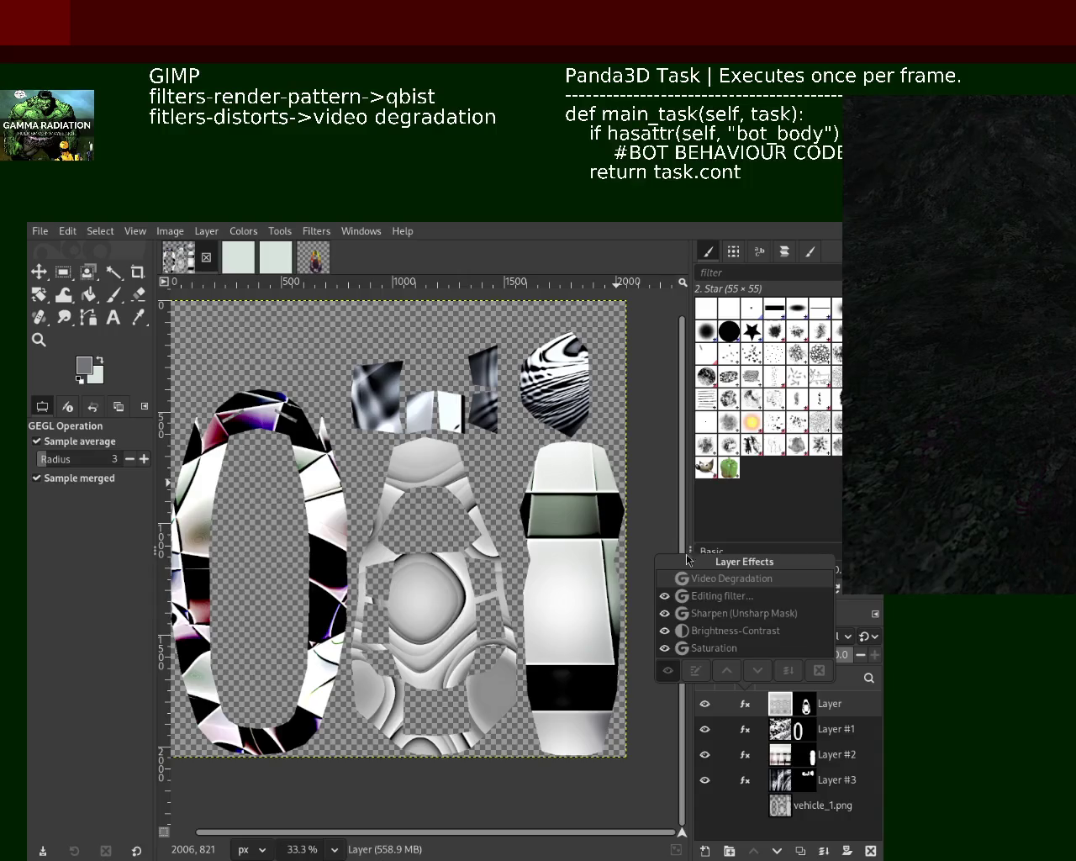
Retune Layer #3's Video Degradation effect and save the image with Ctrl+S
{"action": "left_click", "coordinate": [743, 789]}
{"action": "left_click", "coordinate": [745, 789]}
{"action": "left_click", "coordinate": [745, 788]}
{"action": "left_click", "coordinate": [747, 787]}
{"action": "double_click", "coordinate": [728, 647]}
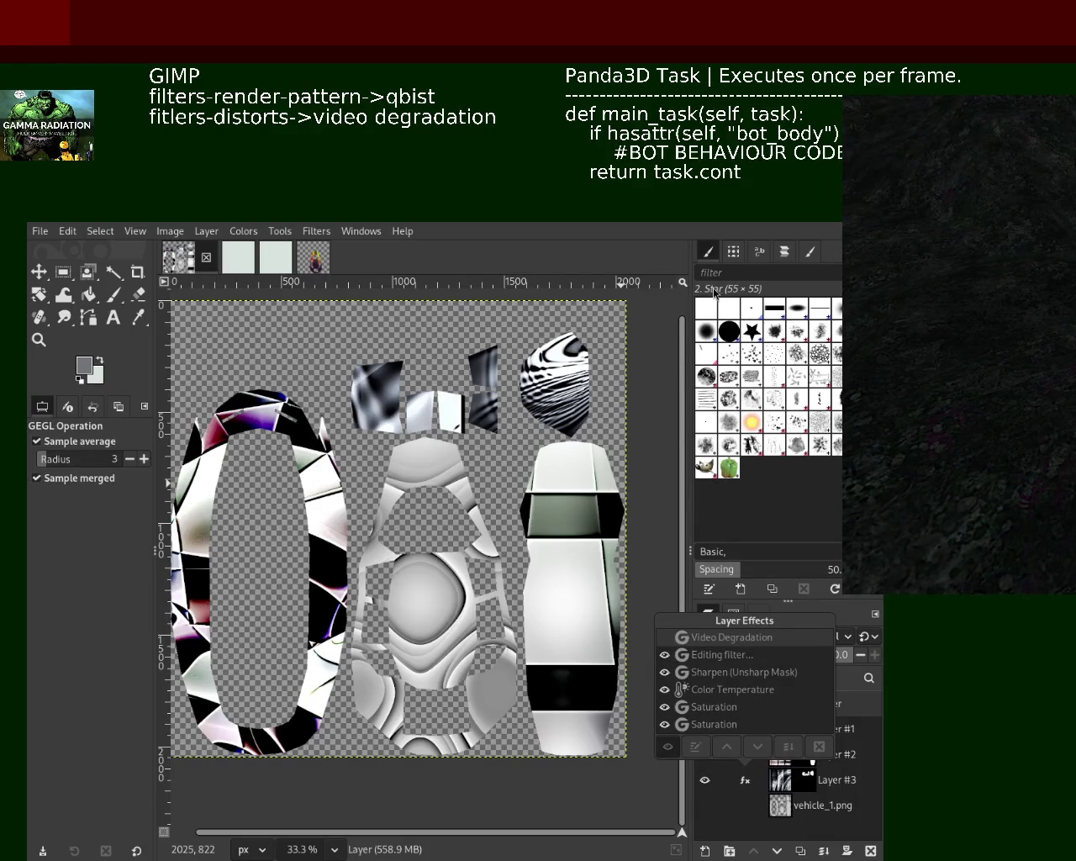
{"action": "key", "text": "ctrl+s"}
{"action": "key", "text": "Escape"}
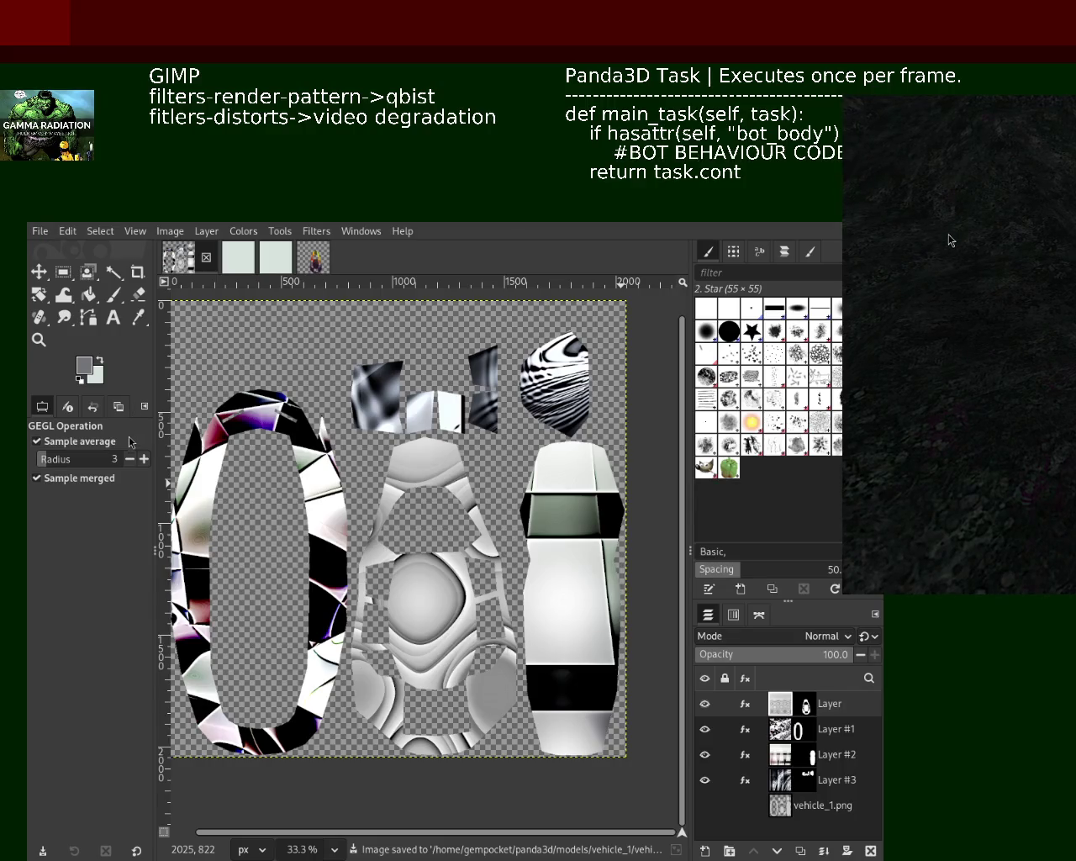
Overwrite the exported vehicle_1.png, then zoom to view the whole texture
{"action": "key", "text": "ctrl+e"}
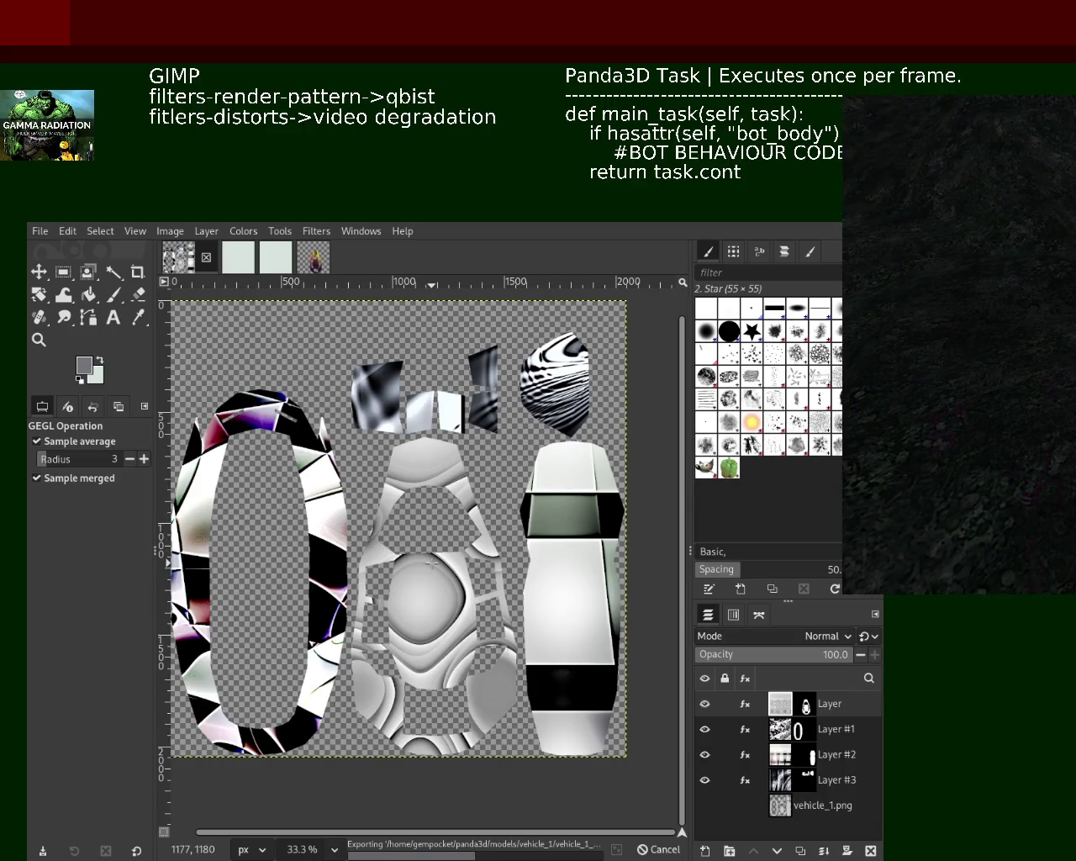
{"action": "left_click", "coordinate": [39, 339]}
{"action": "left_click", "coordinate": [481, 526]}
{"action": "left_click", "coordinate": [481, 526]}
{"action": "left_click", "coordinate": [481, 526]}
{"action": "left_click", "coordinate": [481, 525]}
{"action": "left_click", "coordinate": [481, 526], "text": "ctrl"}
{"action": "left_click", "coordinate": [481, 525], "text": "ctrl"}
{"action": "left_click", "coordinate": [481, 525], "text": "ctrl"}
{"action": "left_click", "coordinate": [481, 526], "text": "ctrl"}
{"action": "left_click", "coordinate": [481, 526], "text": "ctrl"}
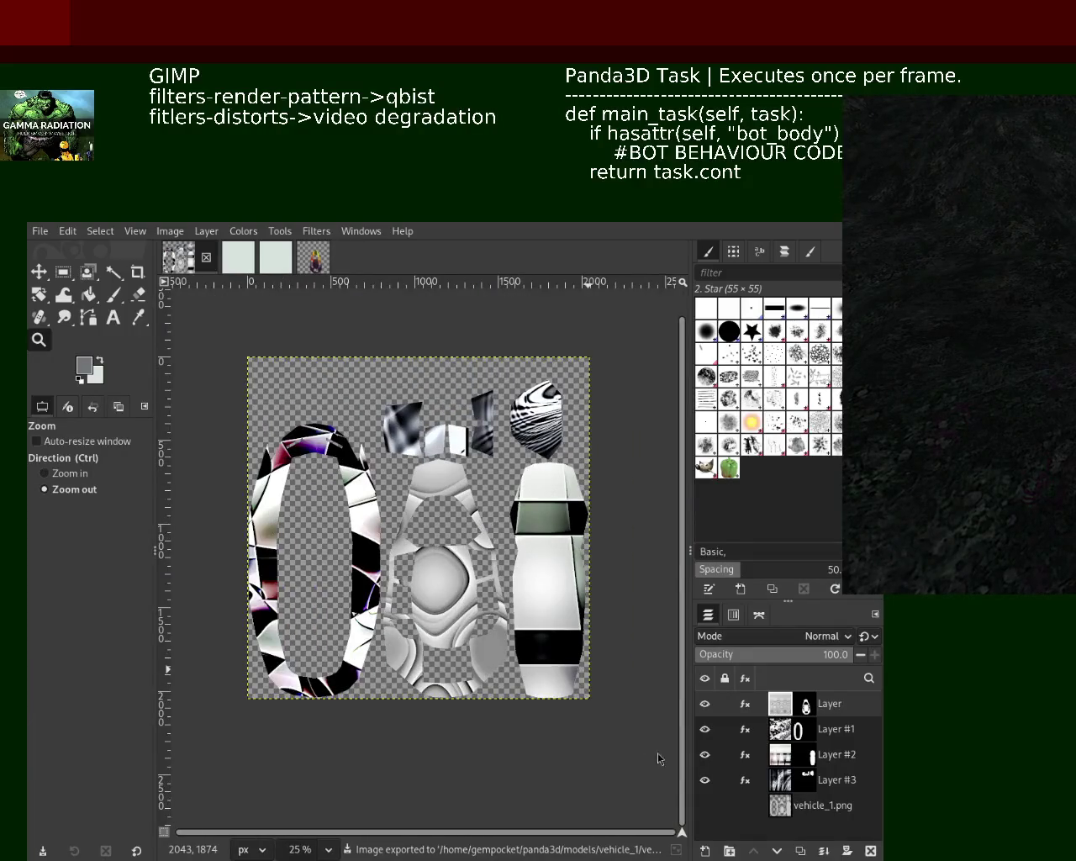
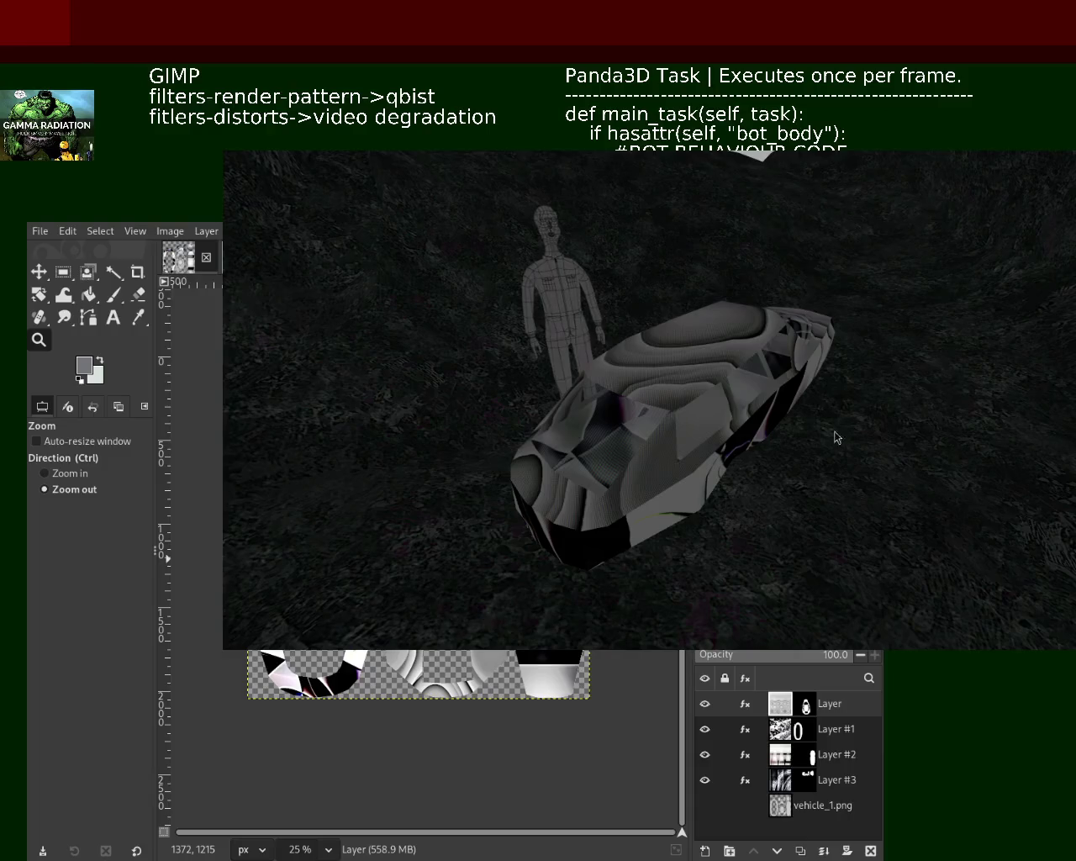
Close the running Panda3D terrain render of the textured vehicle with Escape
{"action": "key", "text": "Escape"}
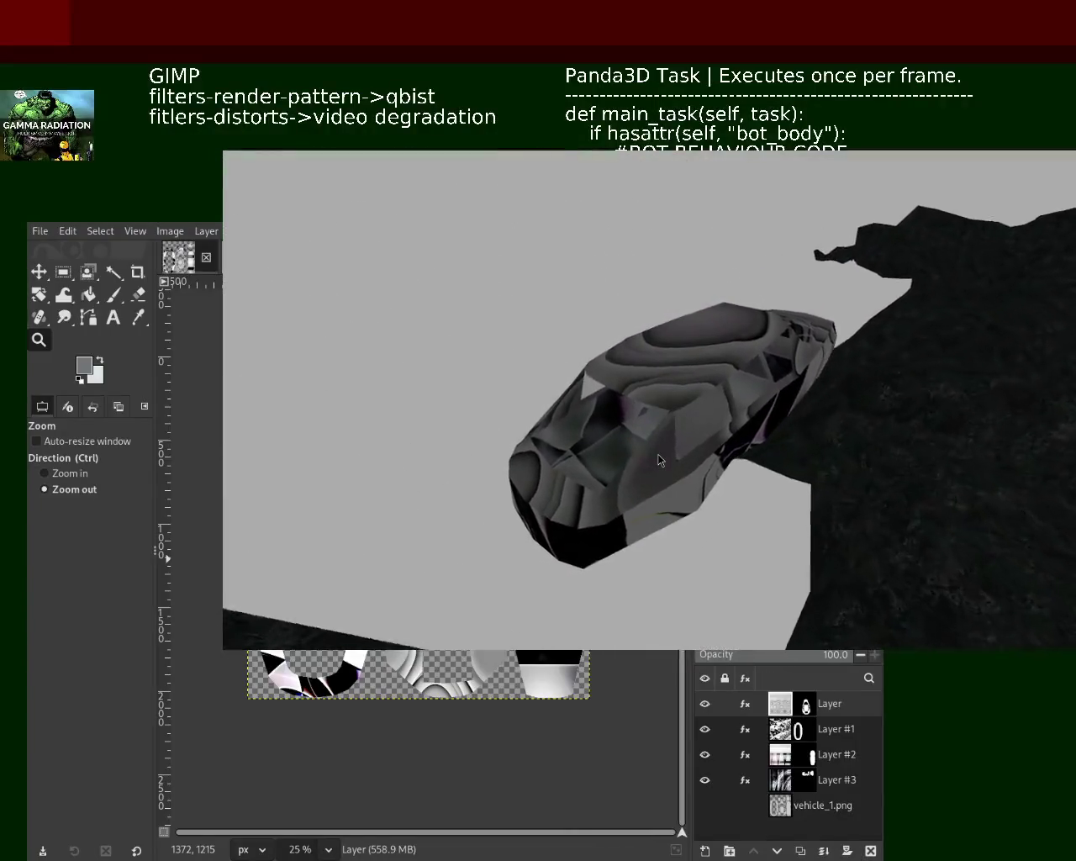
Close the Panda3D grey-background vehicle preview window to get back to GIMP
{"action": "left_click", "coordinate": [660, 717]}
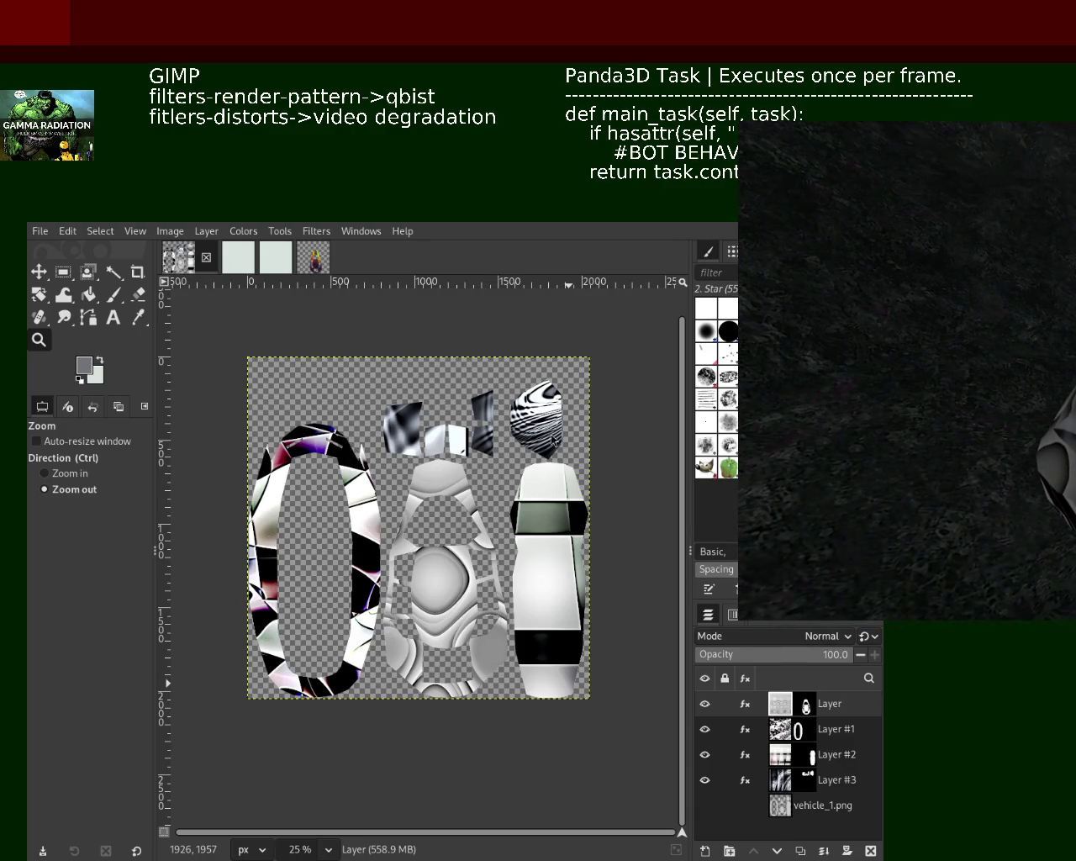
Repeat Qbist on the top layer and open its Saturation effect for editing
{"action": "key", "text": "ctrl+f"}
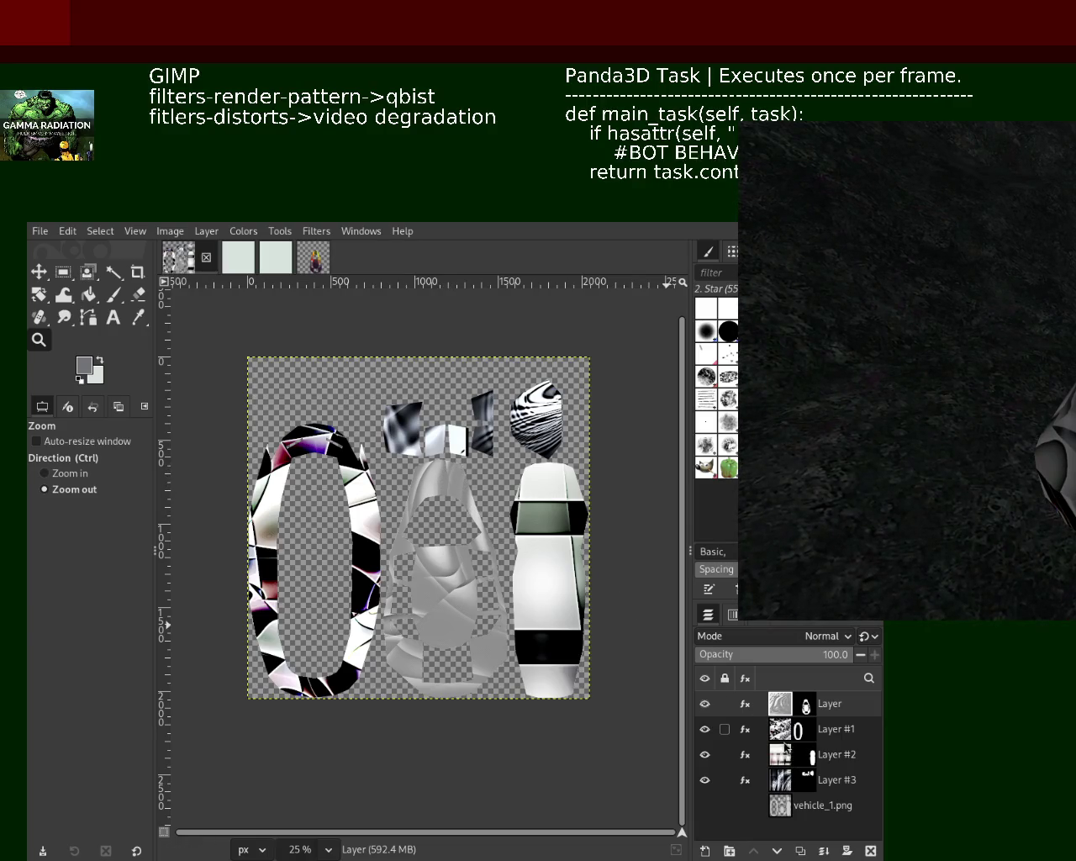
{"action": "left_click", "coordinate": [745, 704]}
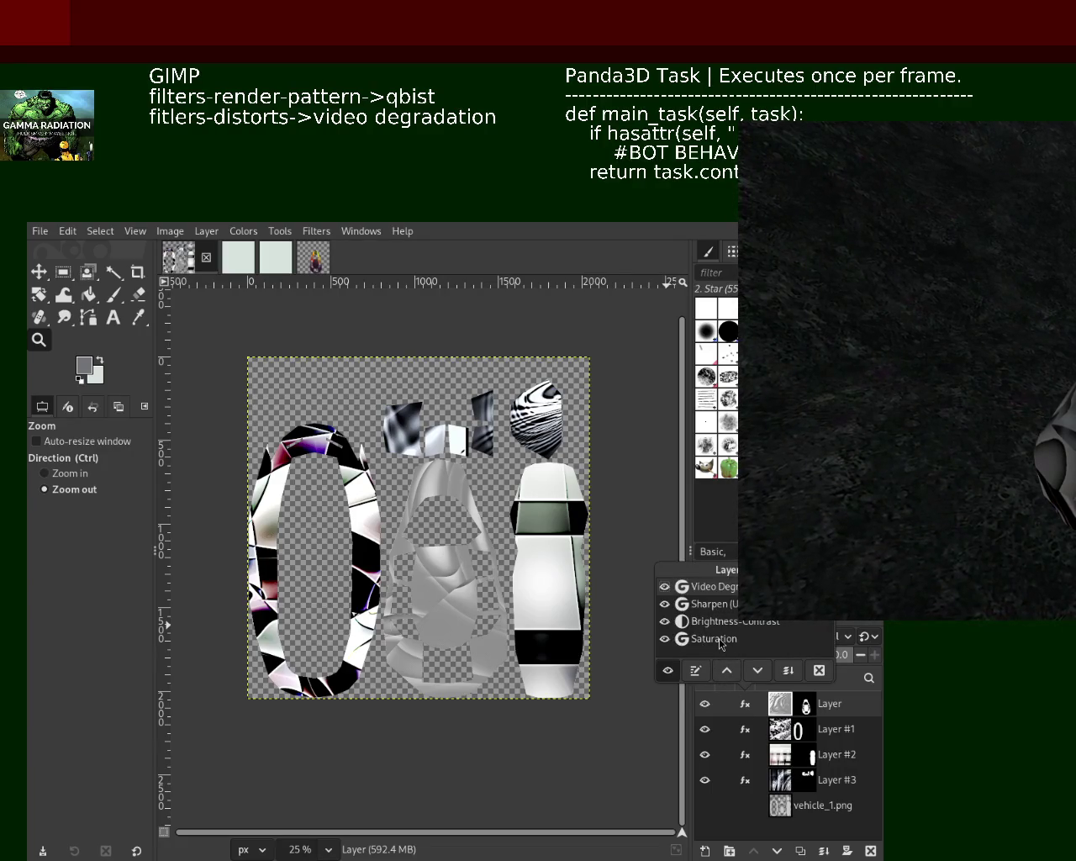
{"action": "double_click", "coordinate": [719, 644]}
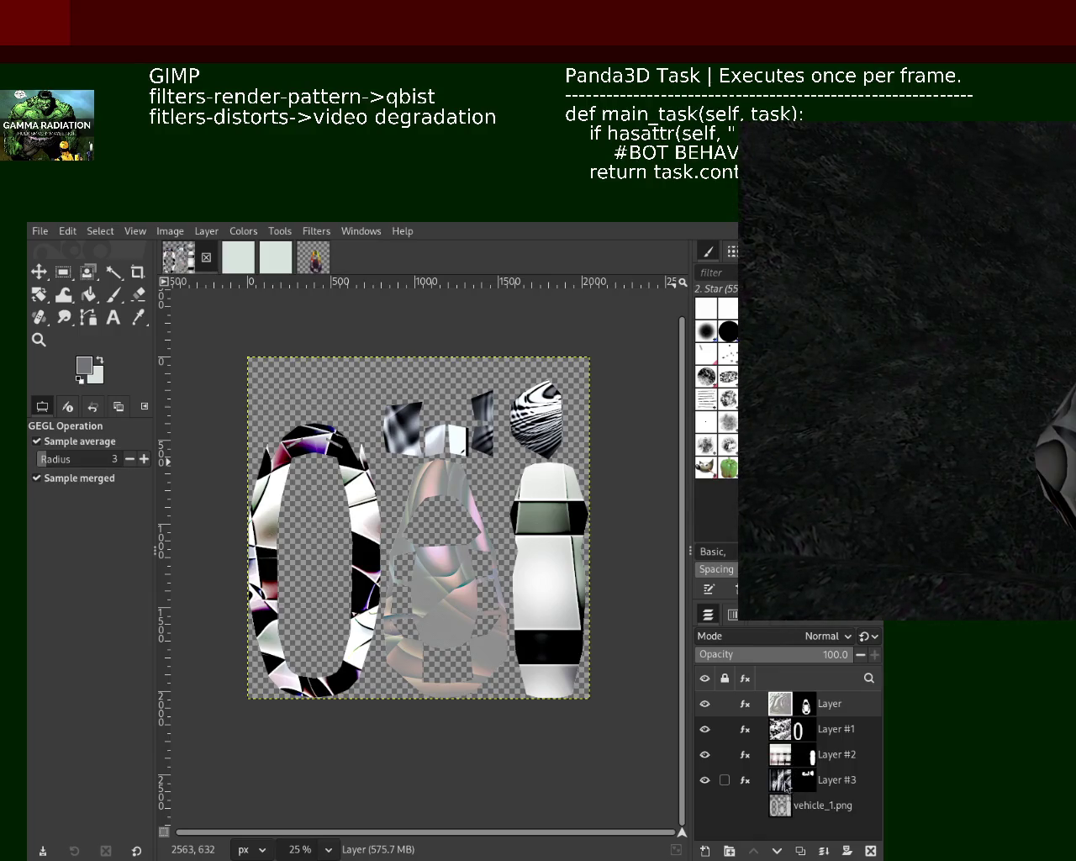
On Layer #1, toggle the Saturation effect off and on to compare, then edit it
{"action": "left_click", "coordinate": [731, 729]}
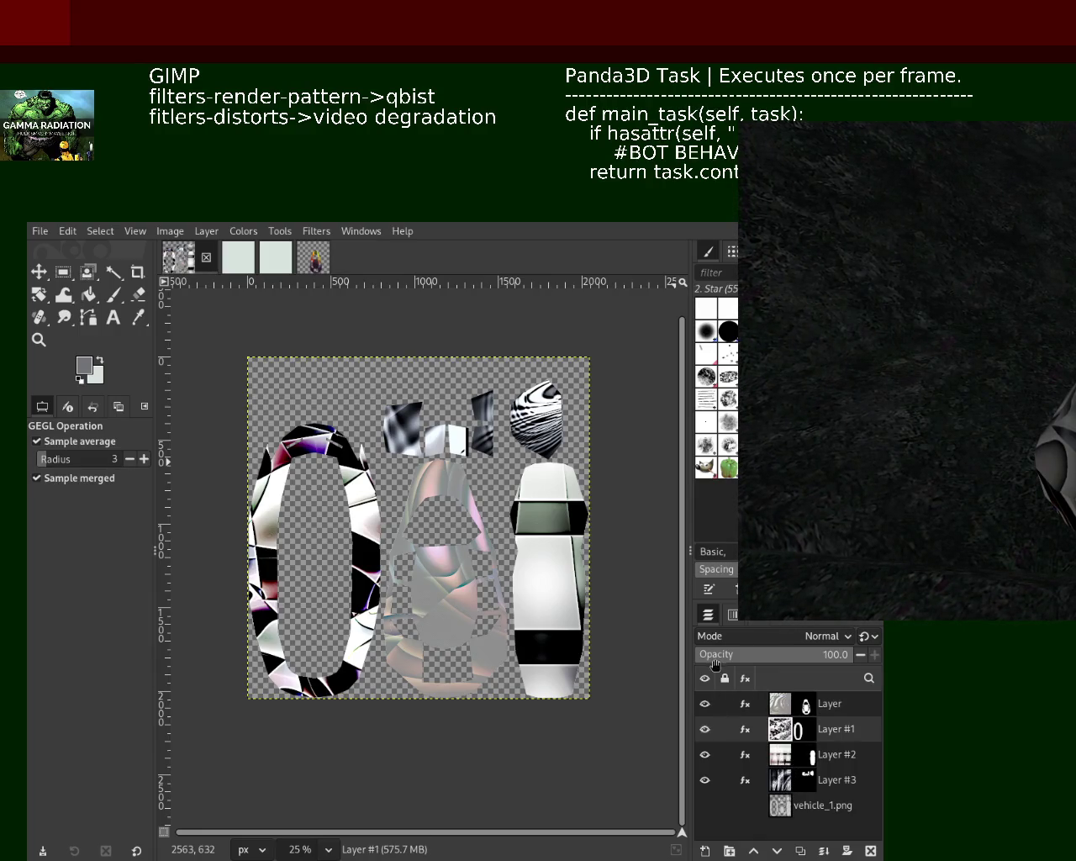
{"action": "left_click", "coordinate": [745, 731]}
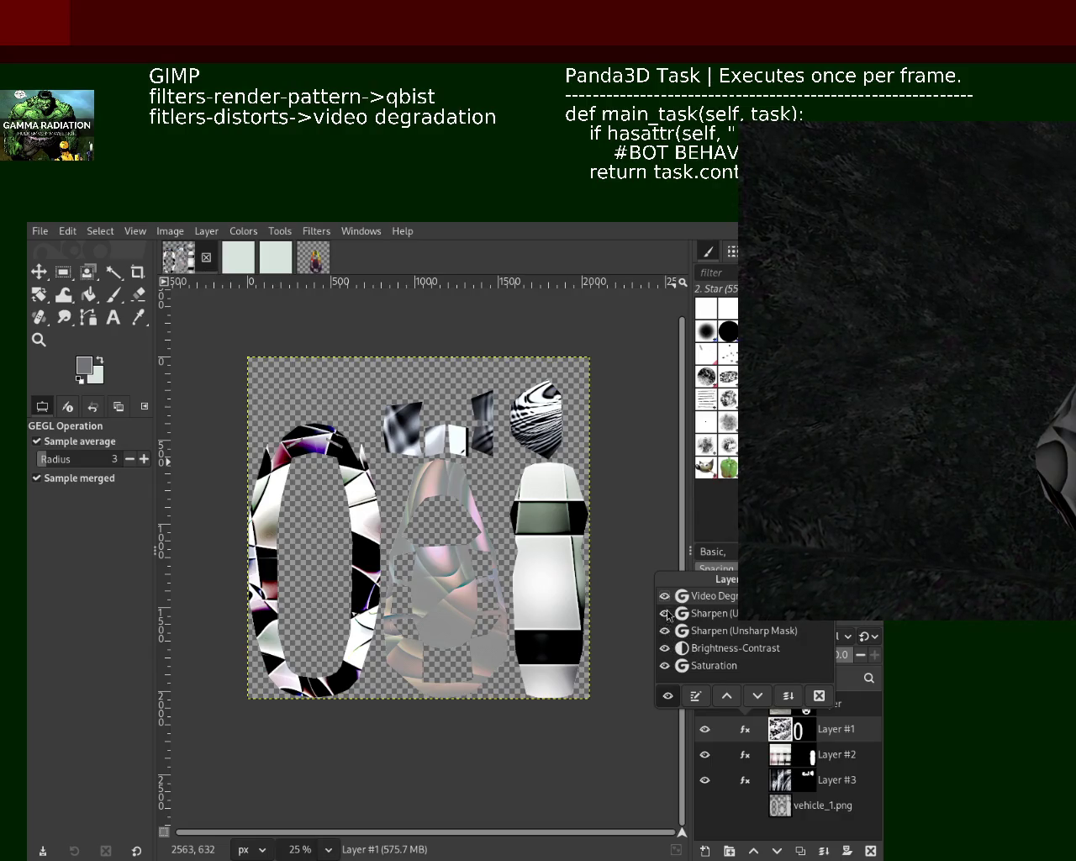
{"action": "left_click", "coordinate": [665, 667]}
{"action": "left_click", "coordinate": [665, 666]}
{"action": "left_click", "coordinate": [665, 667]}
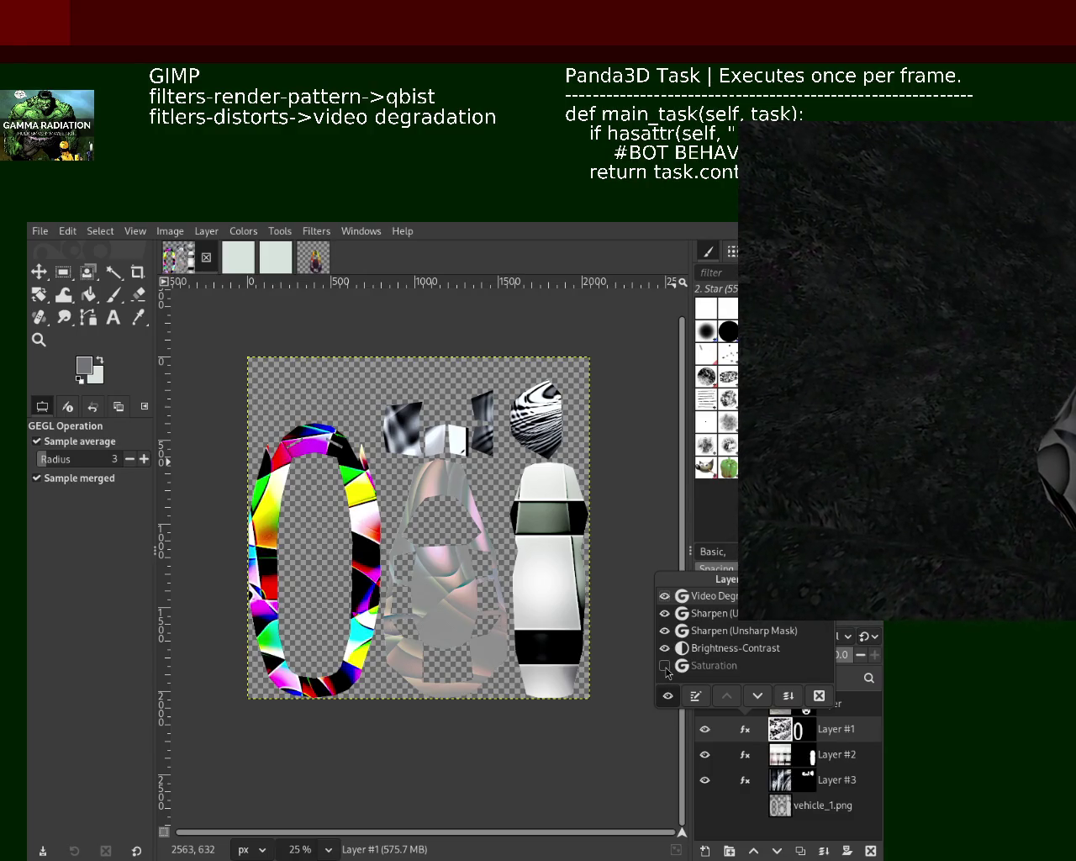
{"action": "left_click", "coordinate": [665, 666]}
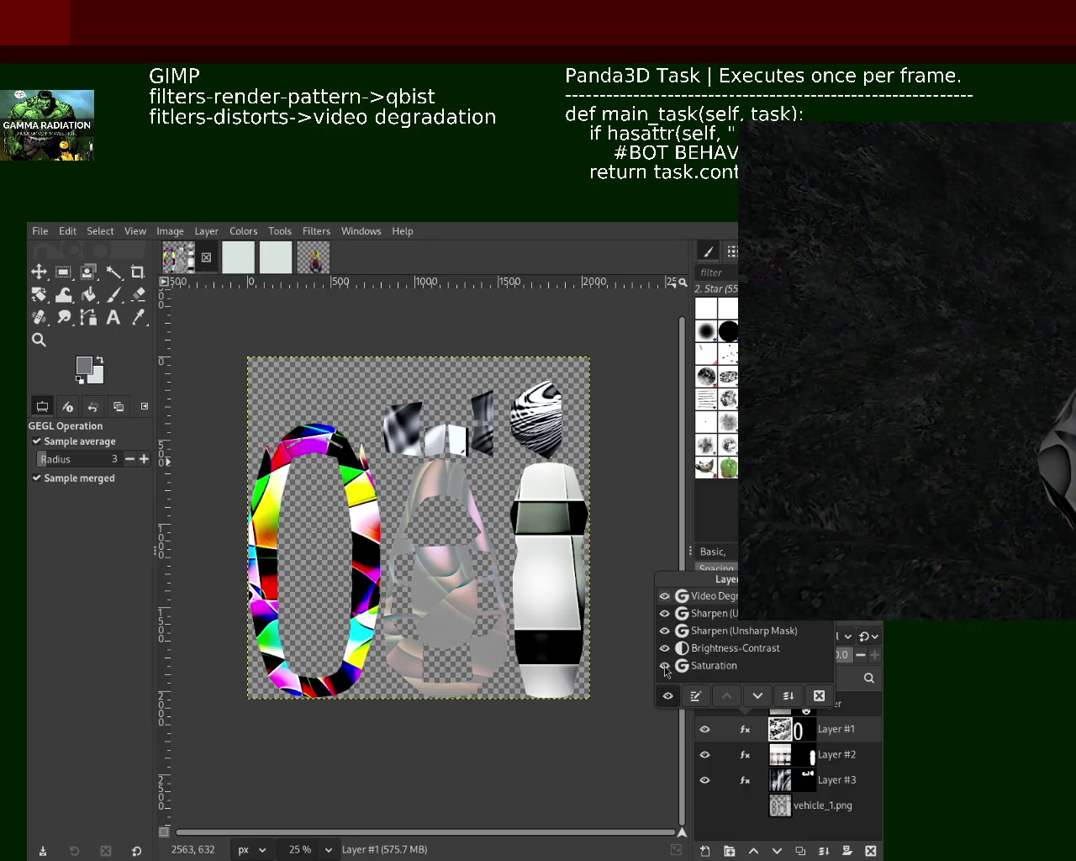
{"action": "left_click", "coordinate": [695, 695]}
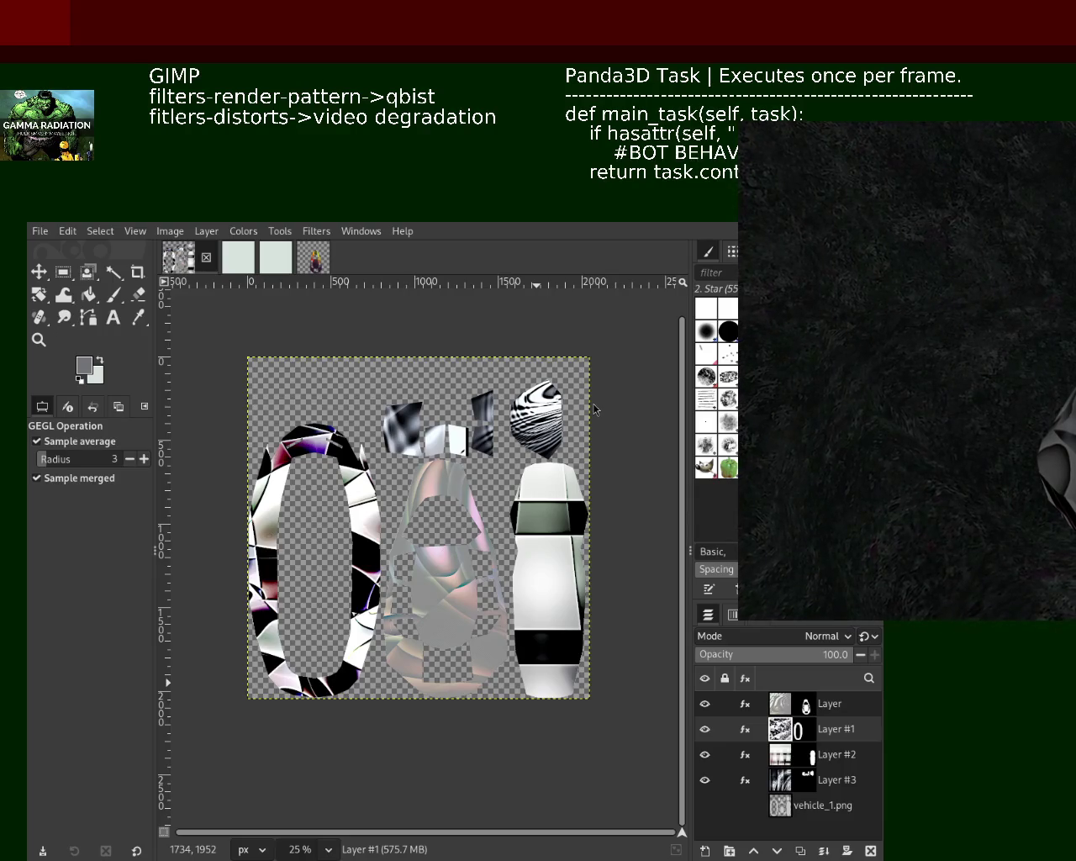
Re-run the filter, undo and redo the grey change, save the texture, and target Layer #1's image
{"action": "key", "text": "ctrl+f"}
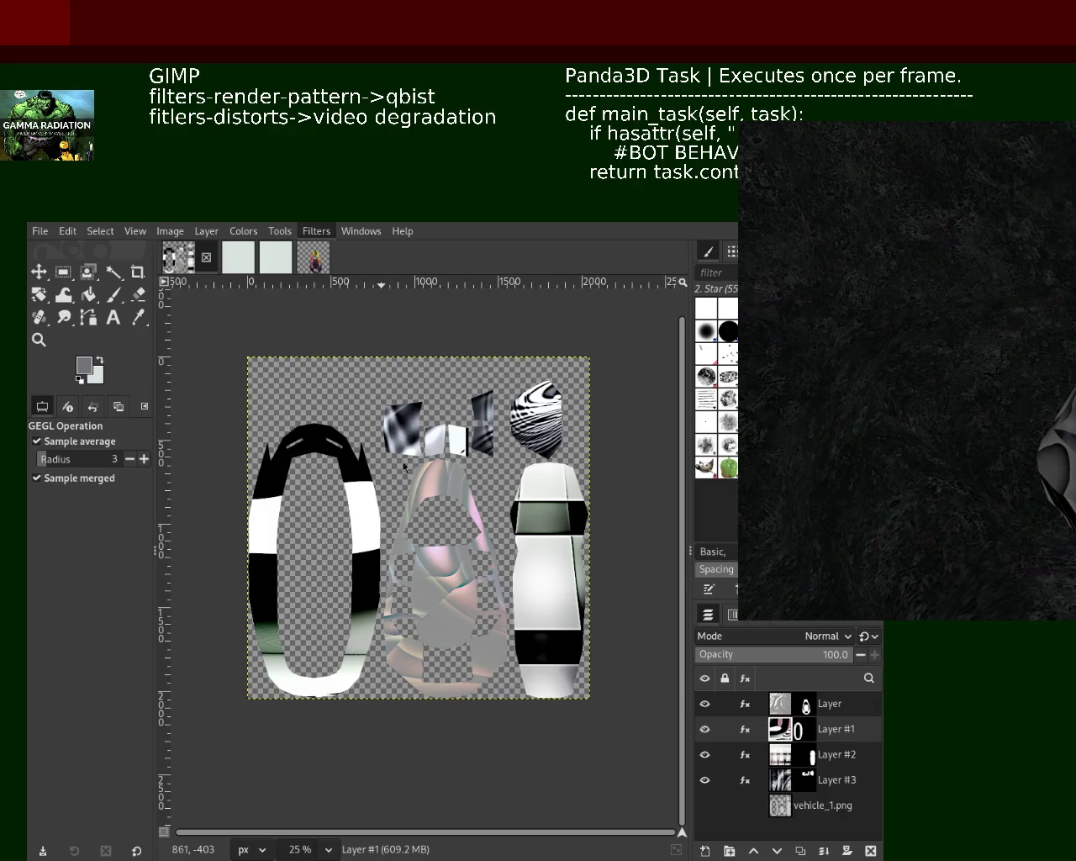
{"action": "key", "text": "ctrl+f"}
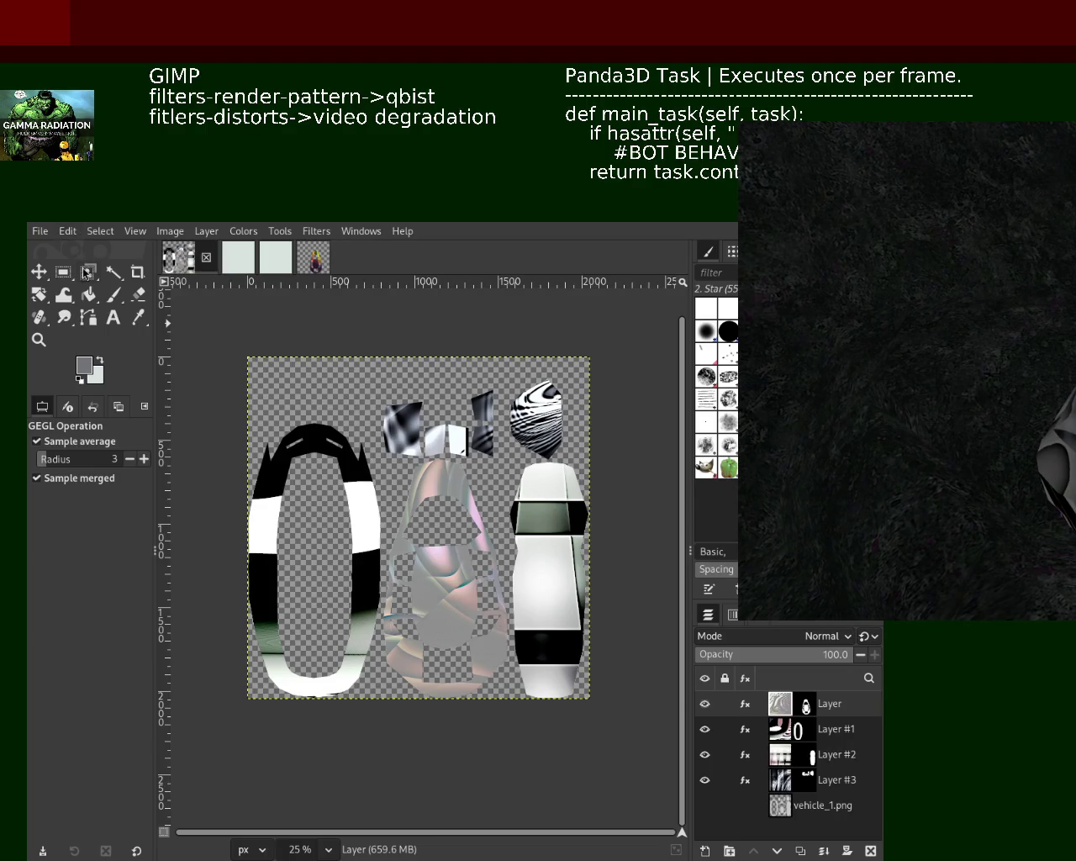
{"action": "key", "text": "ctrl+z"}
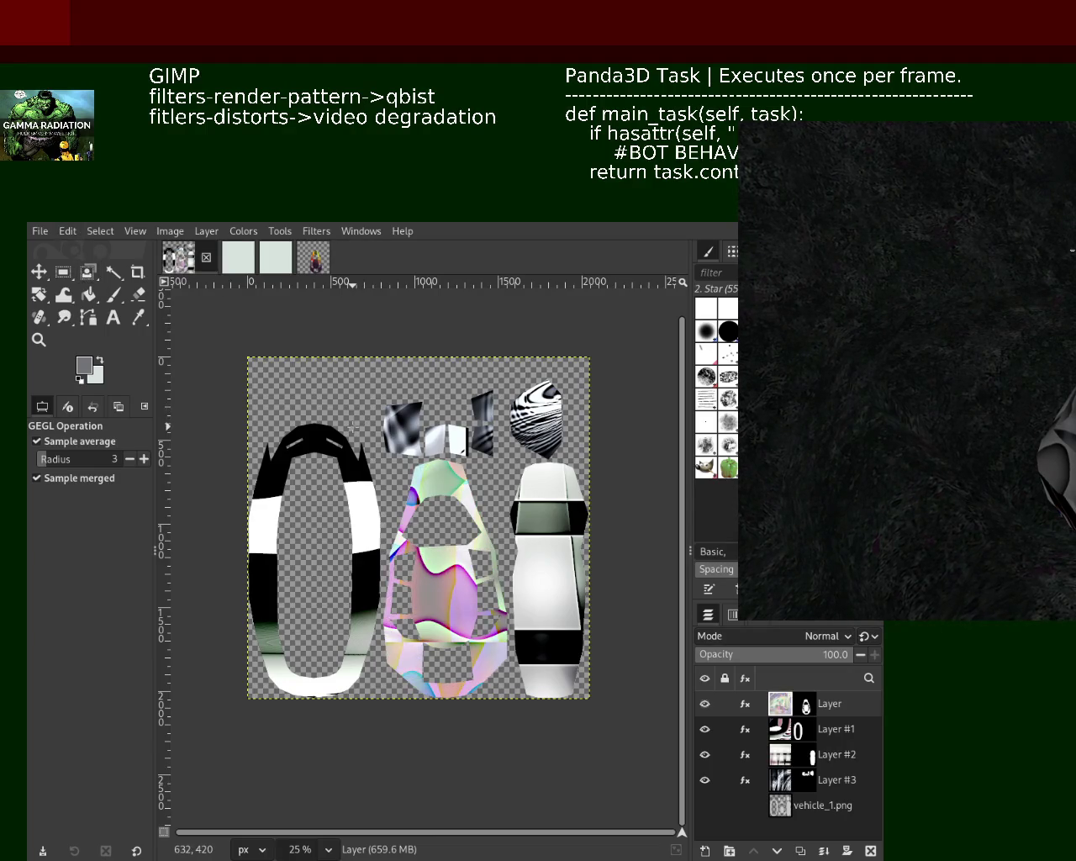
{"action": "key", "text": "ctrl+y"}
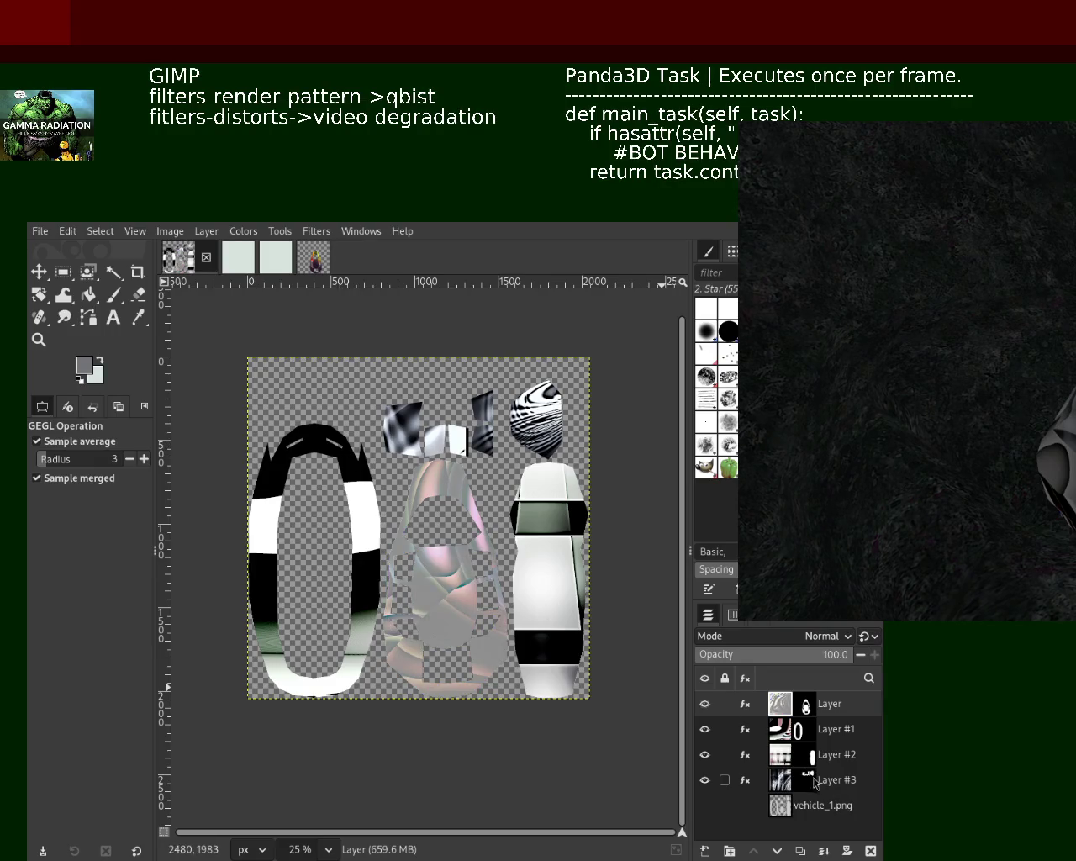
{"action": "key", "text": "ctrl+s"}
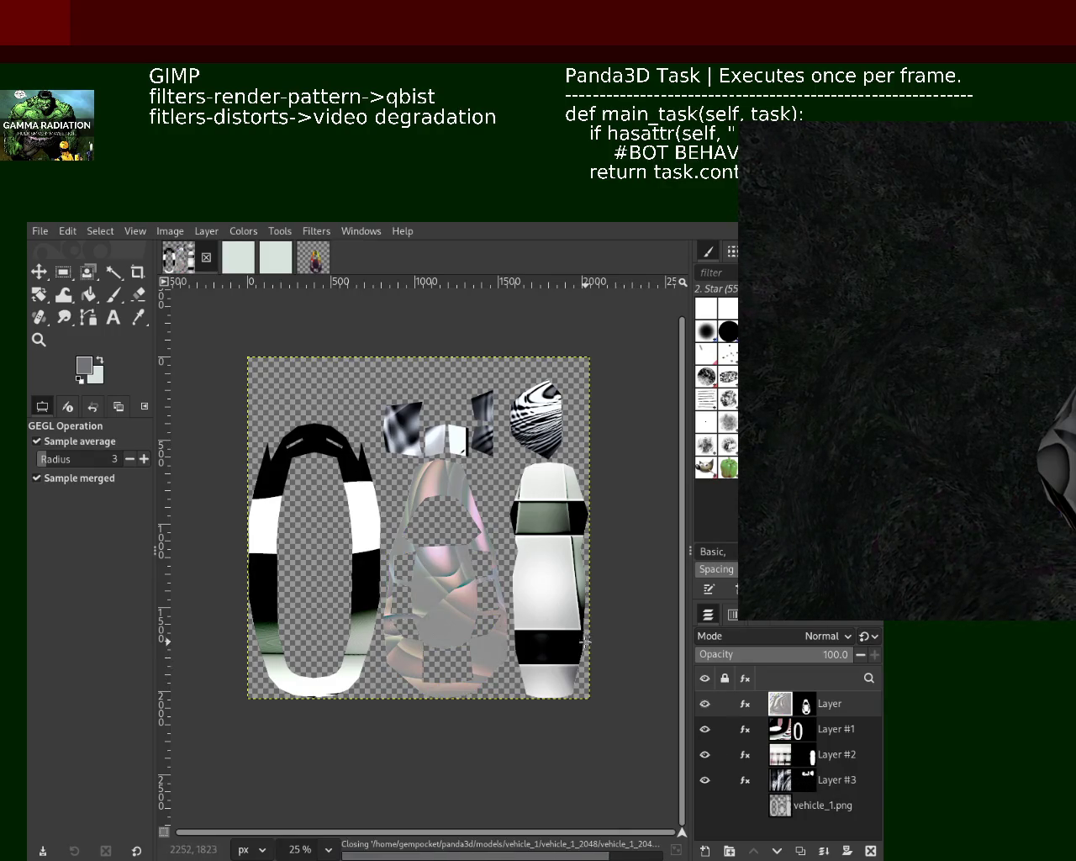
{"action": "left_click", "coordinate": [804, 735]}
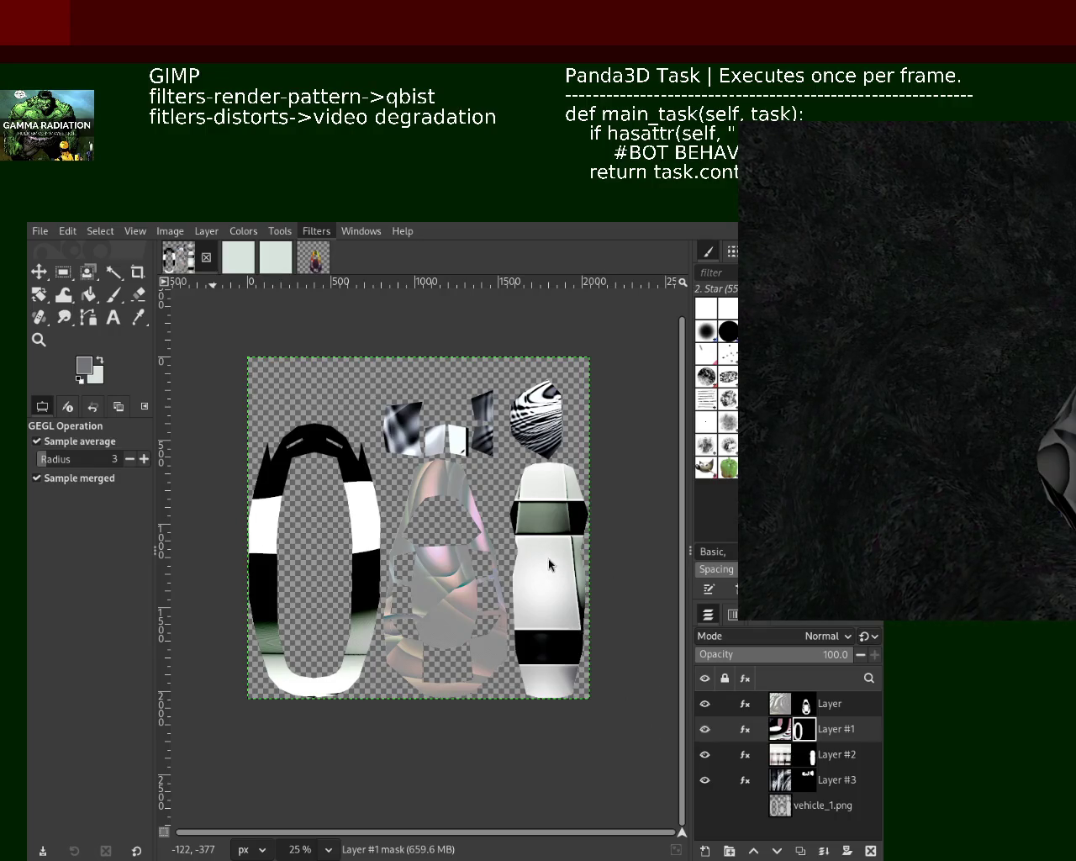
{"action": "left_click", "coordinate": [780, 729]}
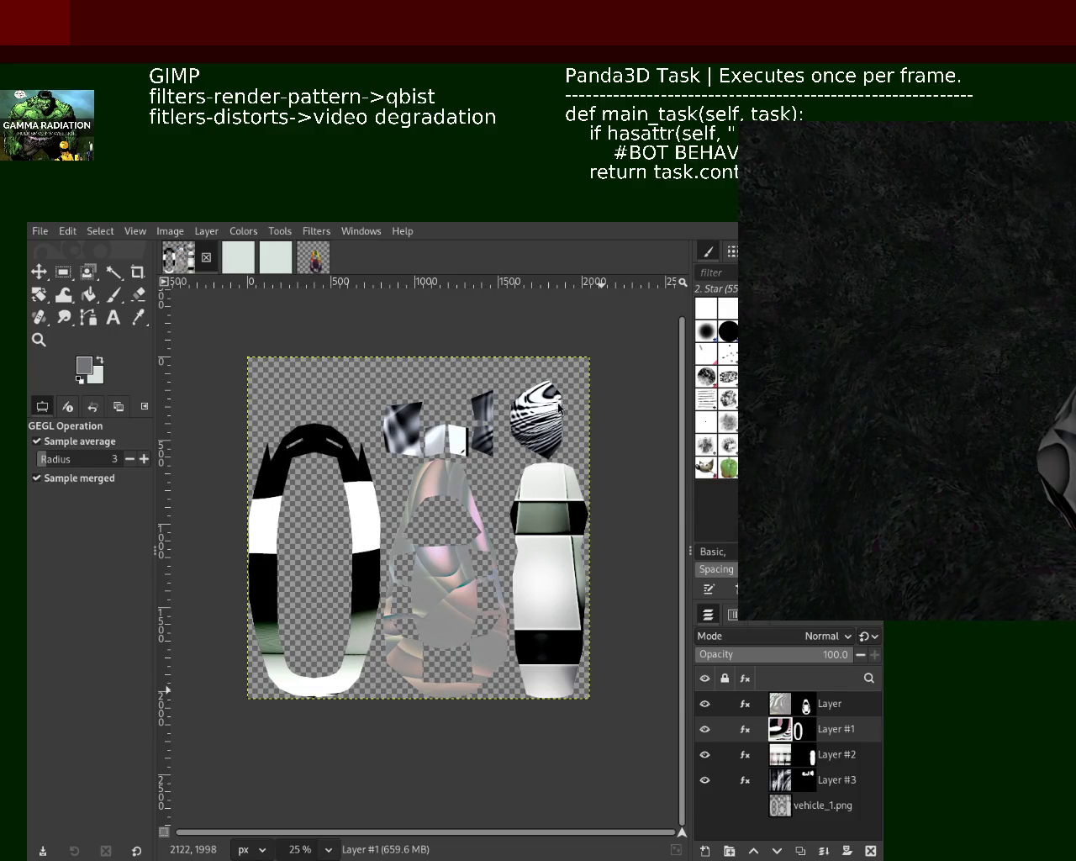
Regenerate Qbist on Layer #1 and boost its colour through the Saturation effect
{"action": "key", "text": "ctrl+f"}
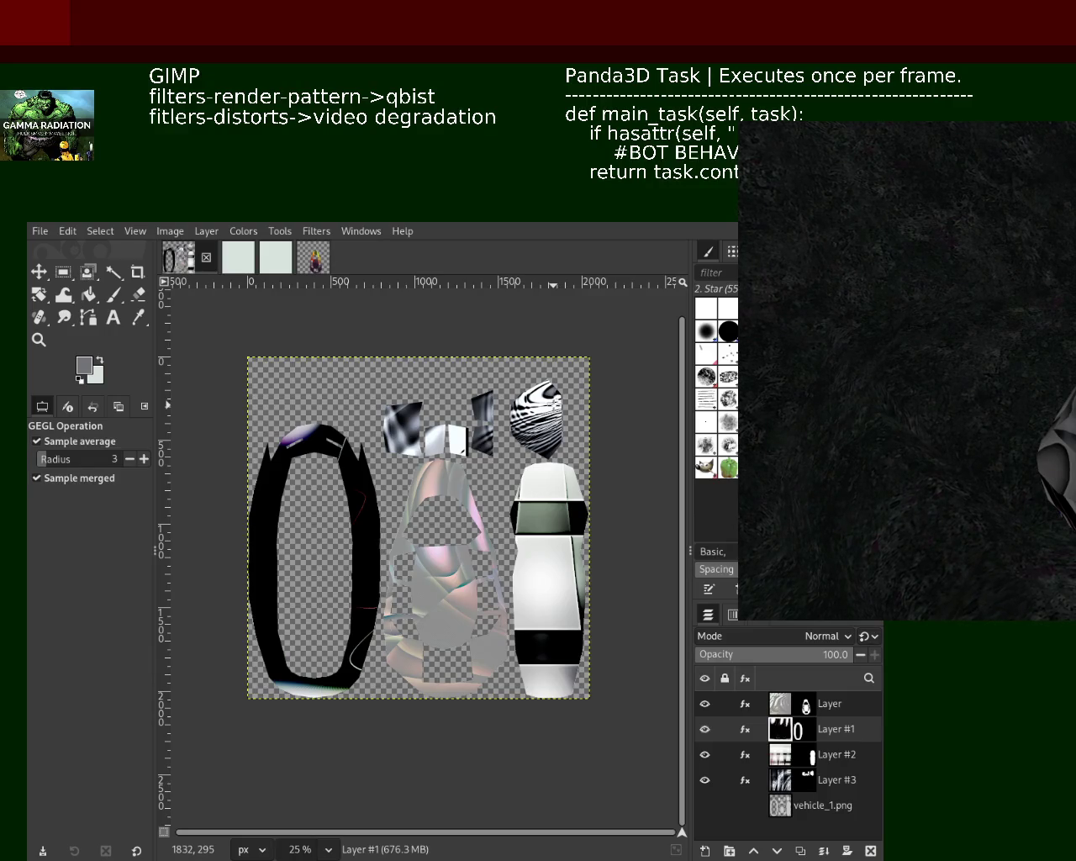
{"action": "mouse_move", "coordinate": [715, 730]}
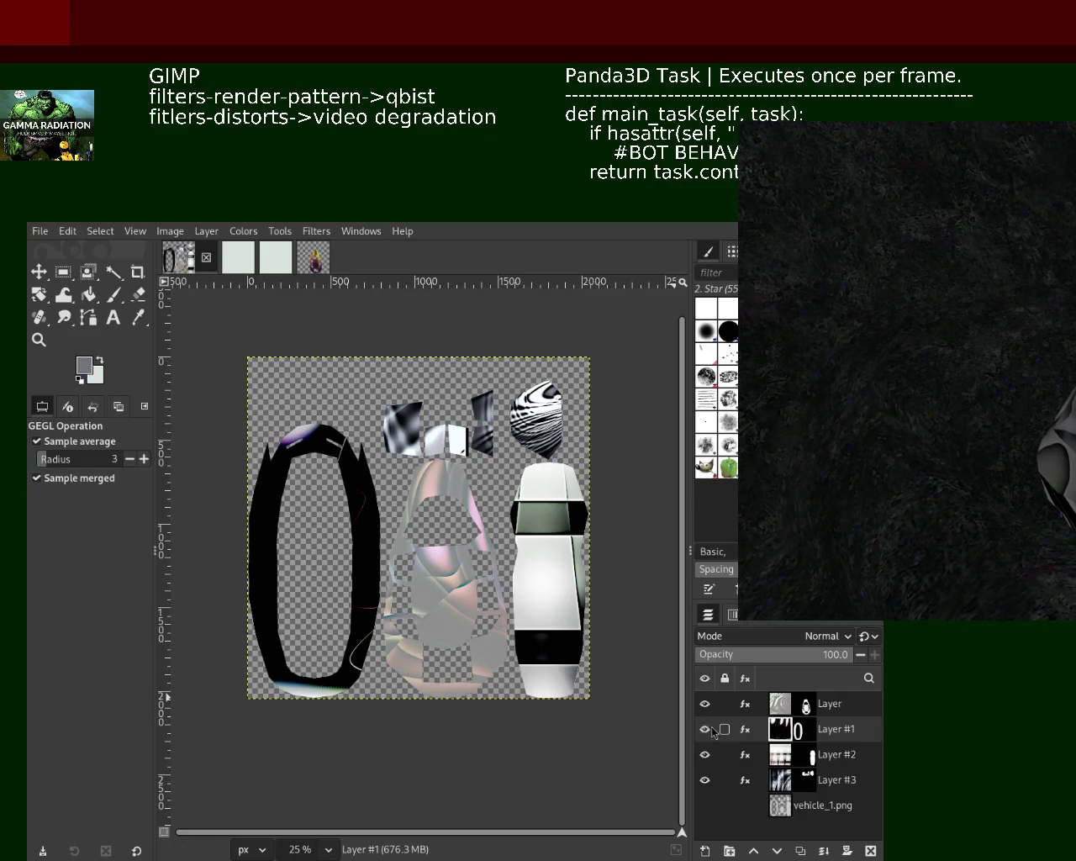
{"action": "left_click", "coordinate": [745, 729]}
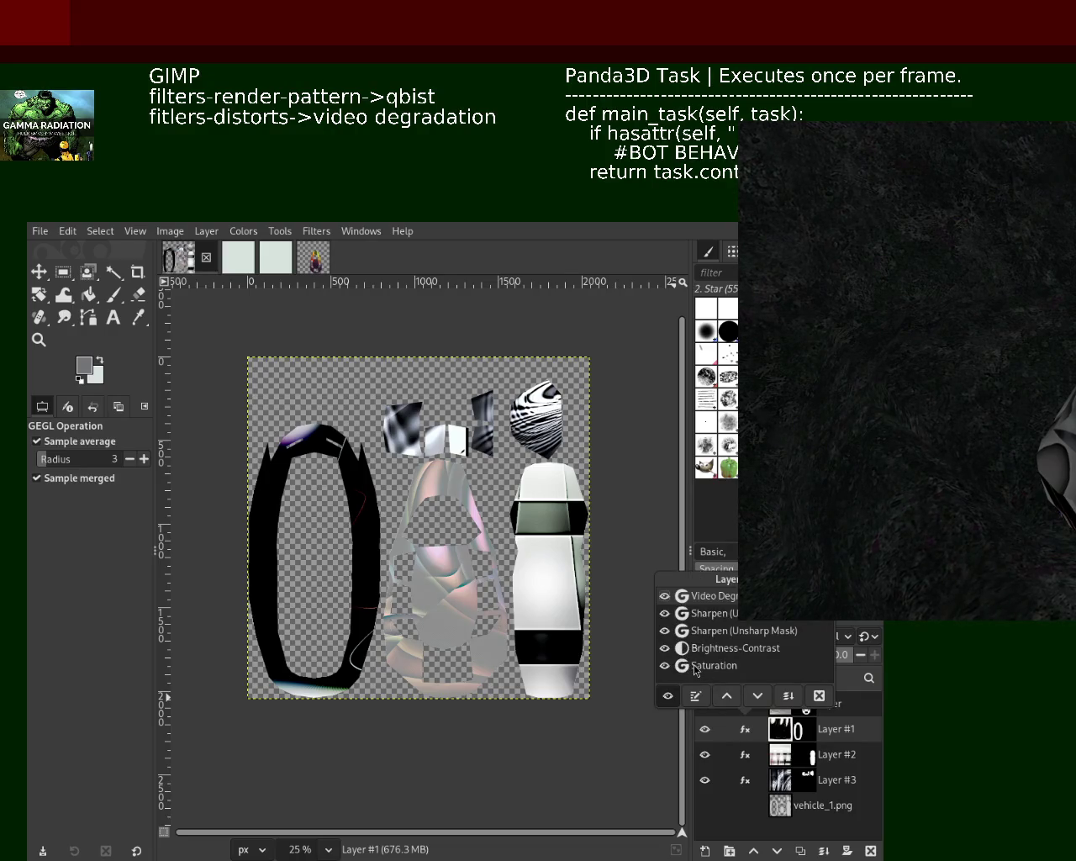
{"action": "left_click", "coordinate": [695, 696]}
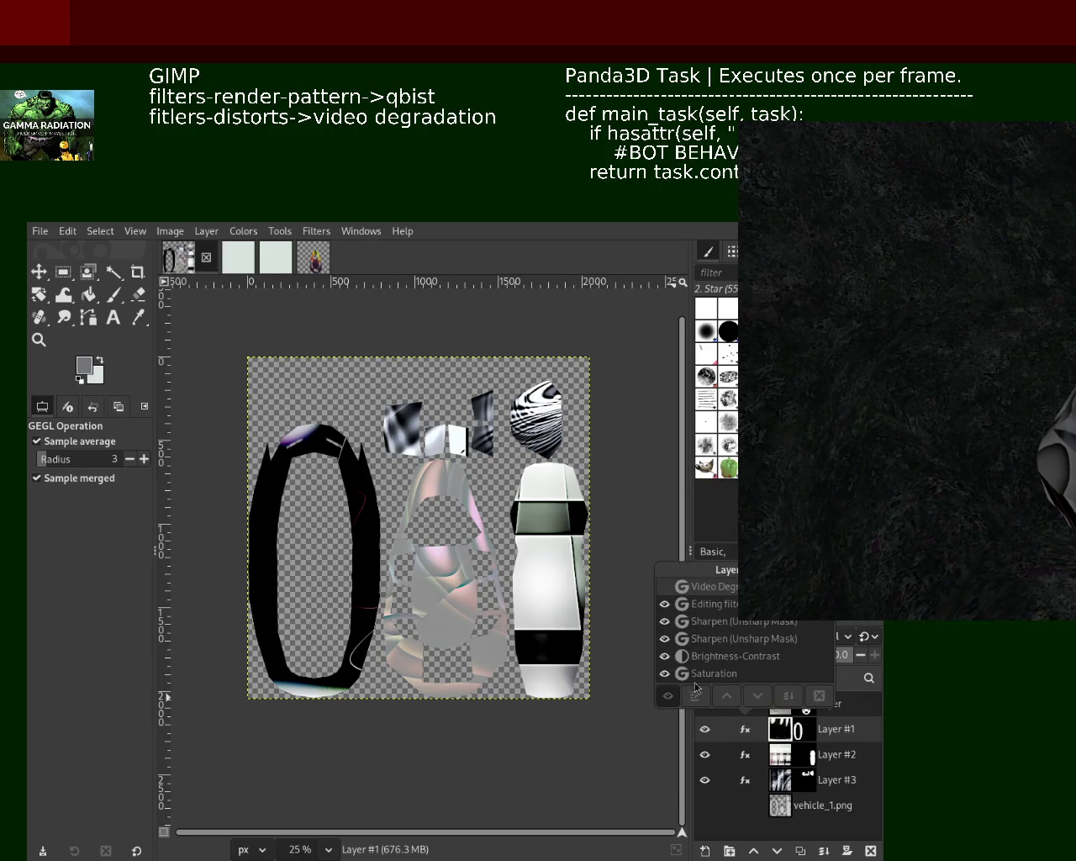
{"action": "key", "text": "Return"}
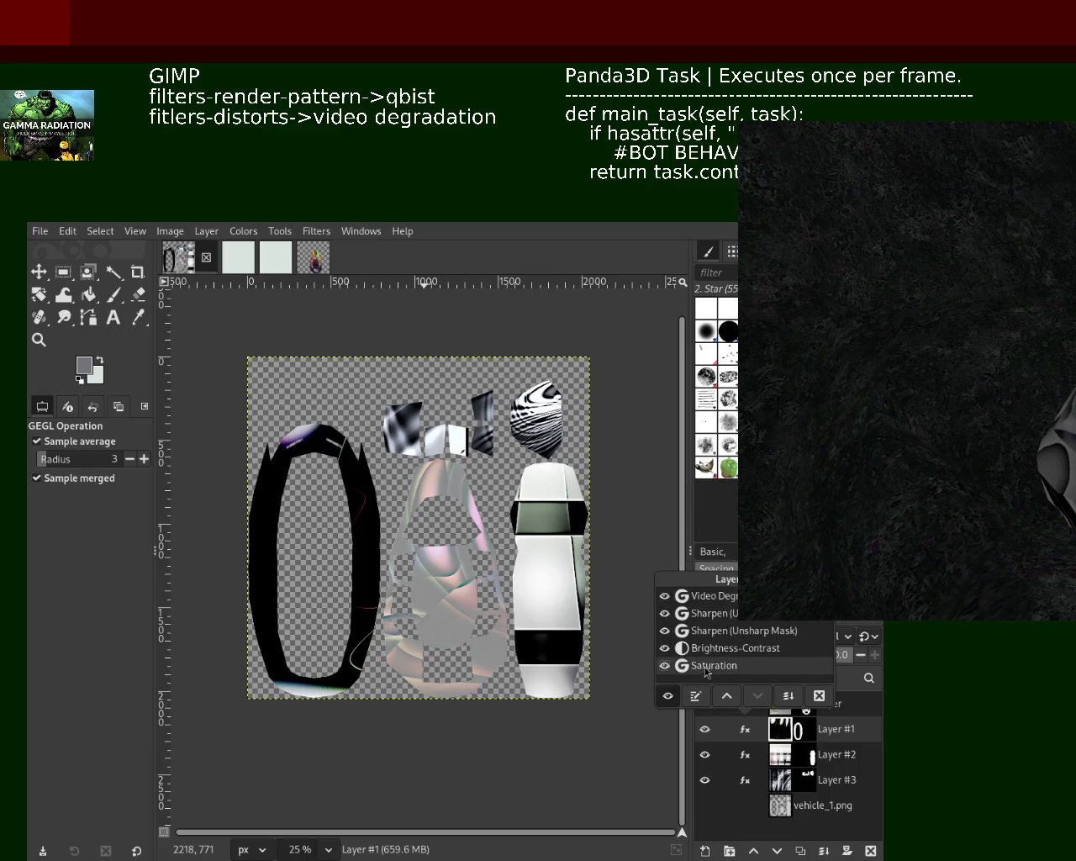
{"action": "left_click", "coordinate": [697, 697]}
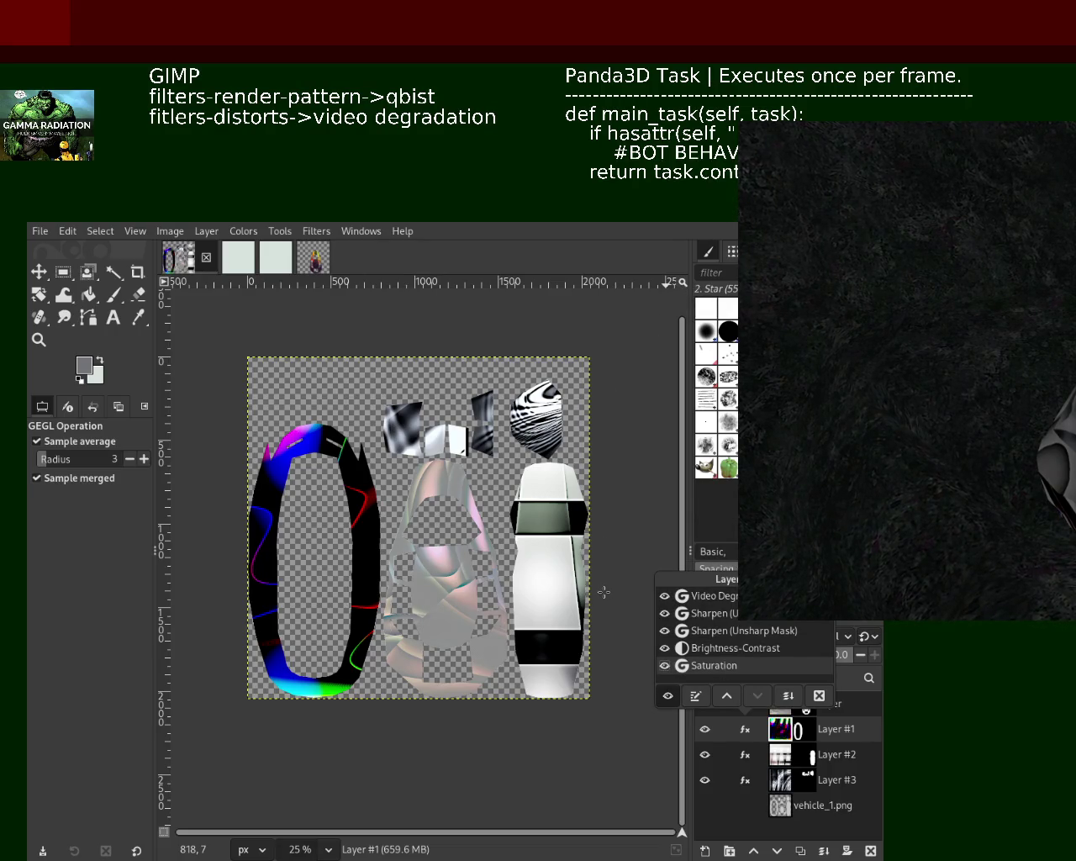
{"action": "left_click", "coordinate": [697, 655]}
{"action": "left_click", "coordinate": [695, 696]}
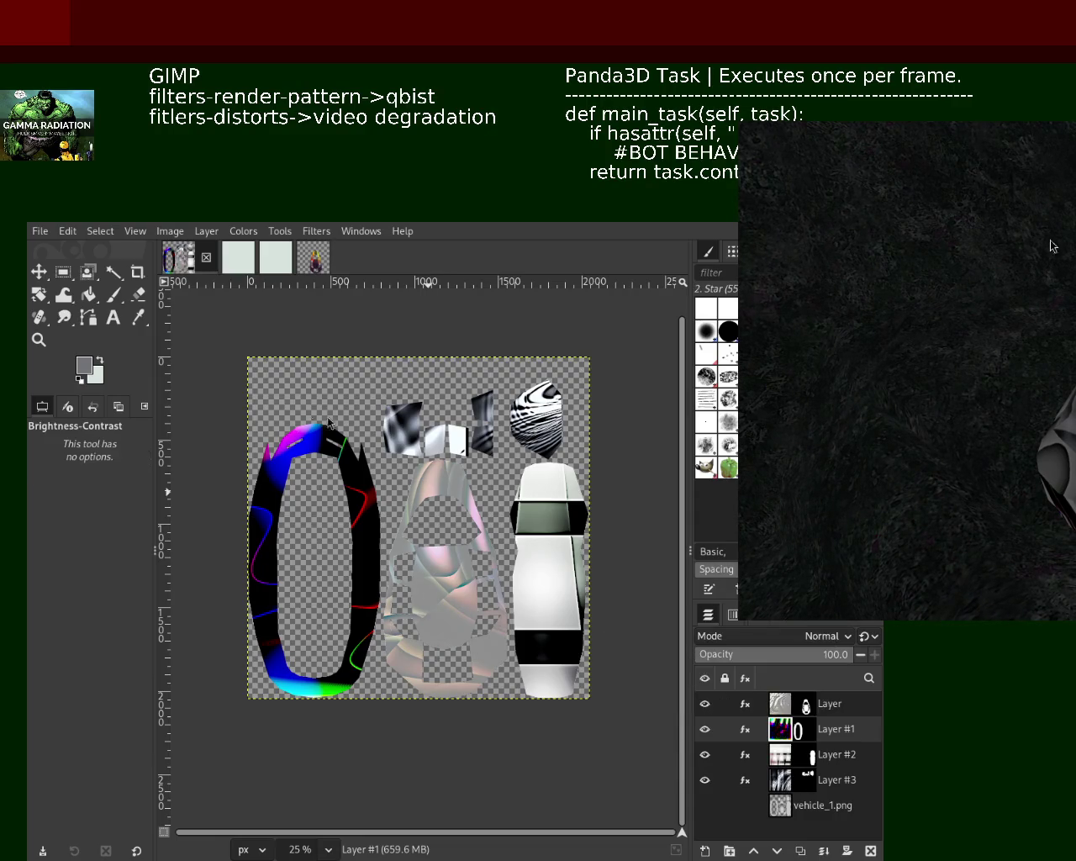
Adjust Layer #1's brightness and contrast until the ring turns pale near-white with pastel rainbow tints
{"action": "left_click_drag", "start_coordinate": [350, 365], "coordinate": [216, 365]}
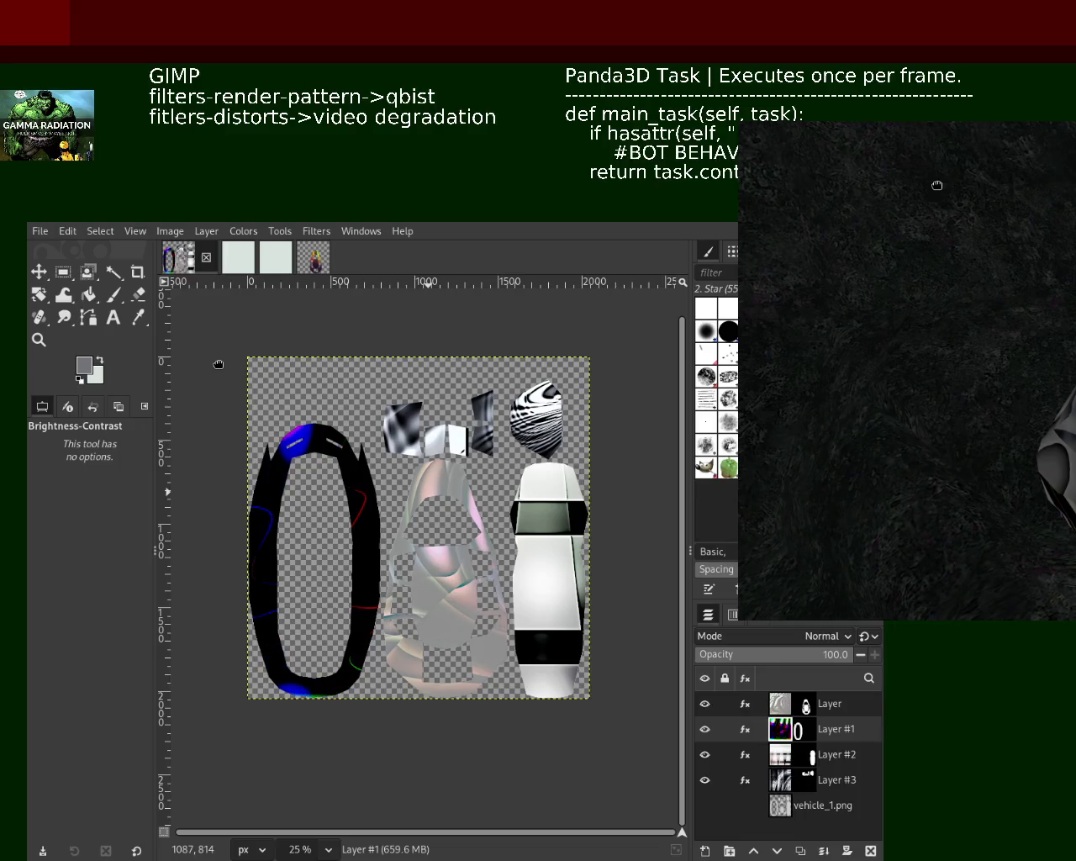
{"action": "mouse_move", "coordinate": [287, 373]}
{"action": "left_mouse_down"}
{"action": "mouse_move", "coordinate": [382, 385]}
{"action": "mouse_move", "coordinate": [360, 390]}
{"action": "left_mouse_up"}
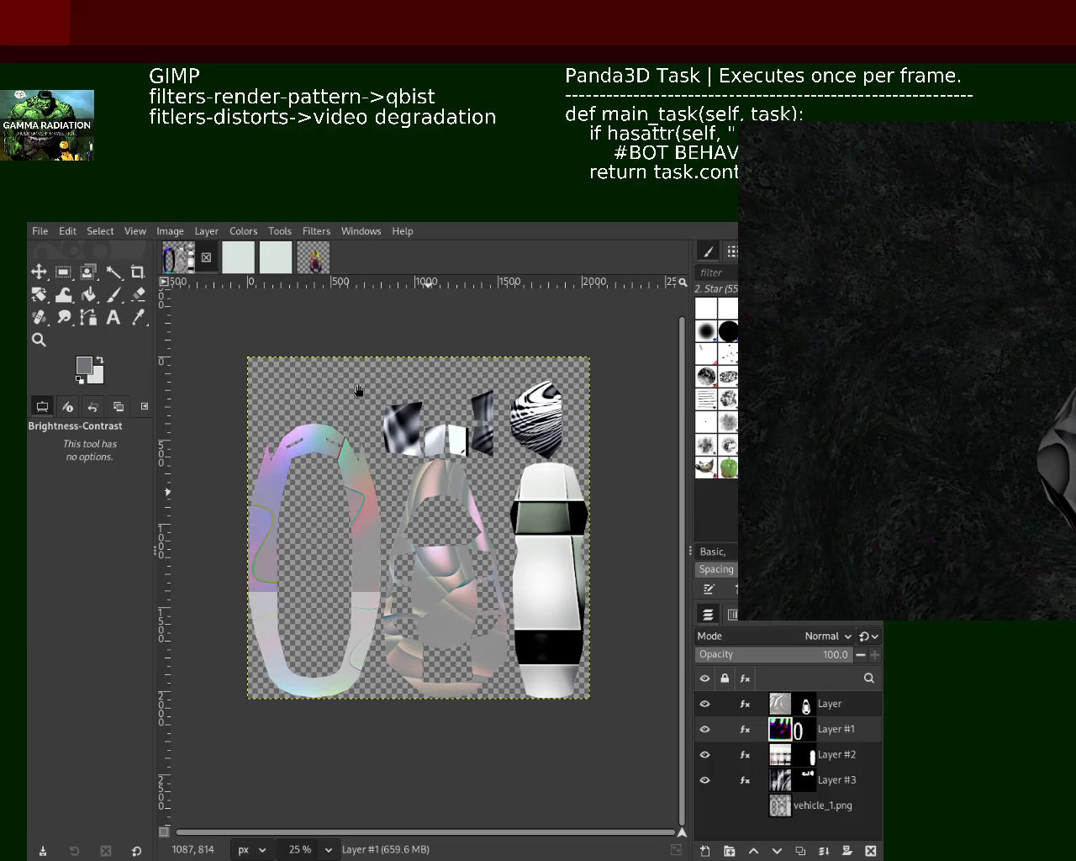
{"action": "mouse_move", "coordinate": [363, 392]}
{"action": "left_mouse_down"}
{"action": "mouse_move", "coordinate": [309, 384]}
{"action": "mouse_move", "coordinate": [359, 384]}
{"action": "mouse_move", "coordinate": [336, 382]}
{"action": "left_mouse_up"}
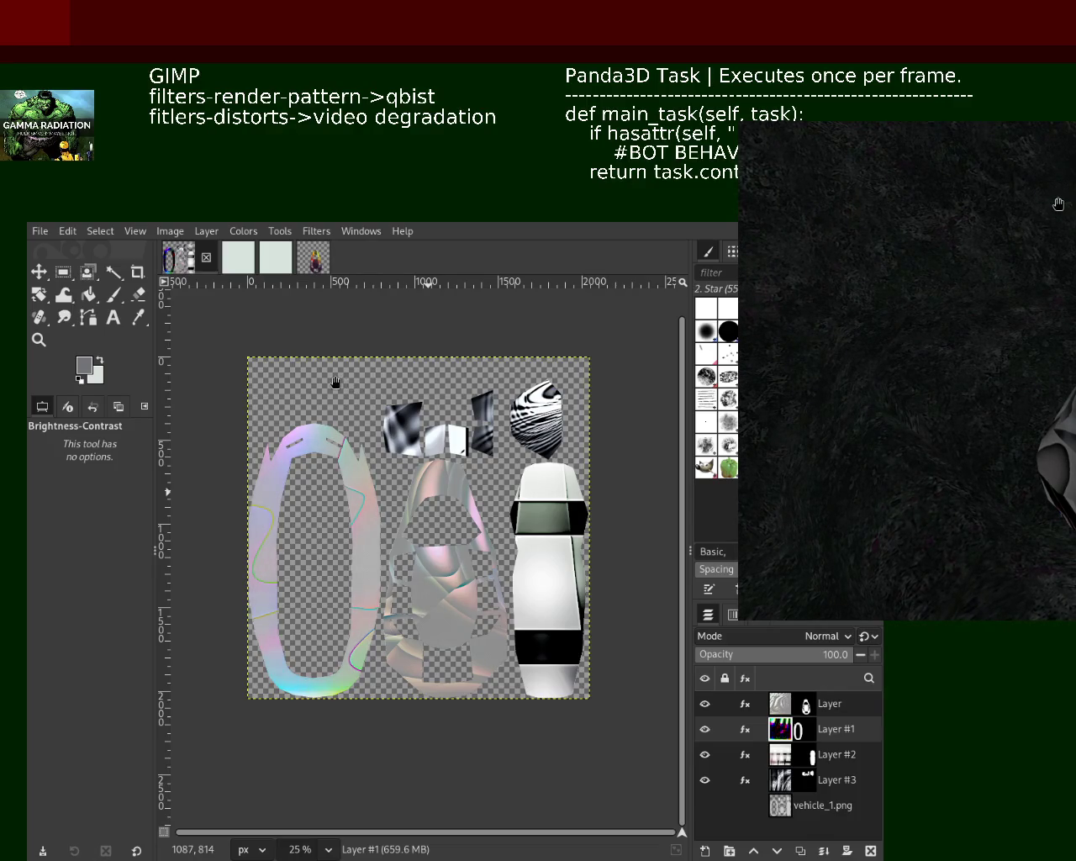
{"action": "mouse_move", "coordinate": [404, 362]}
{"action": "left_mouse_down"}
{"action": "mouse_move", "coordinate": [363, 357]}
{"action": "mouse_move", "coordinate": [405, 362]}
{"action": "left_mouse_up"}
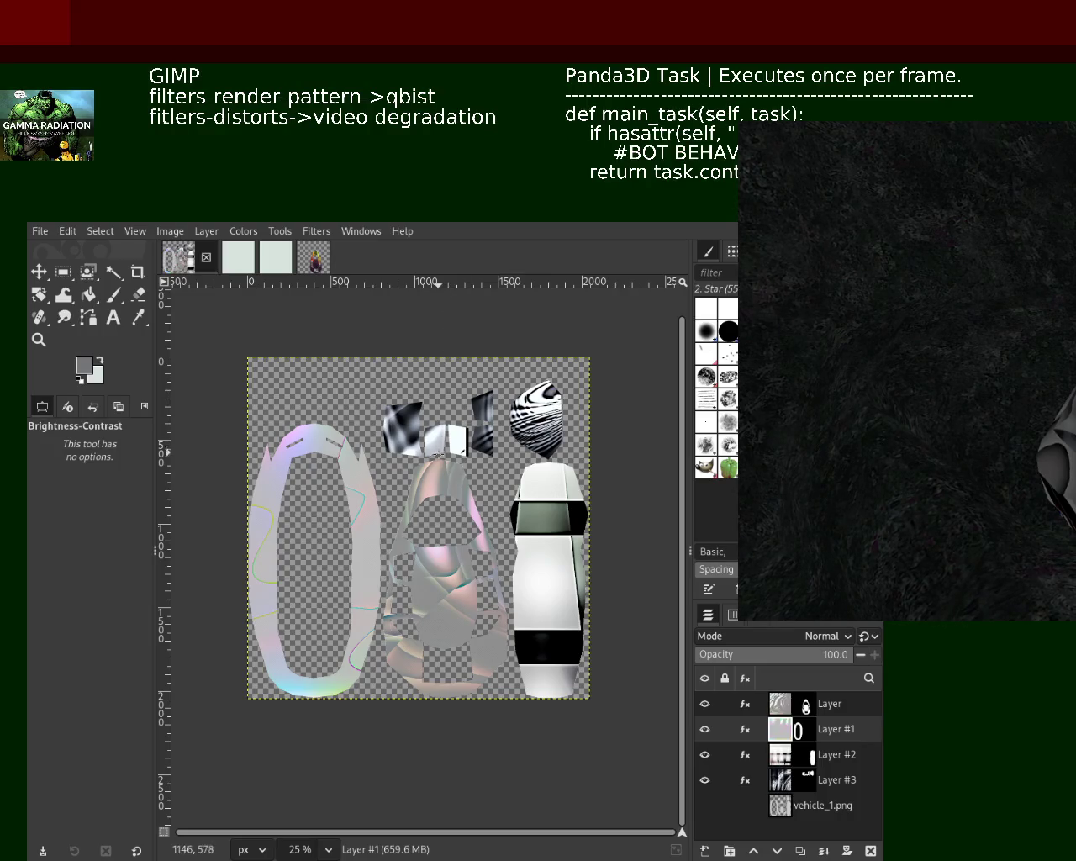